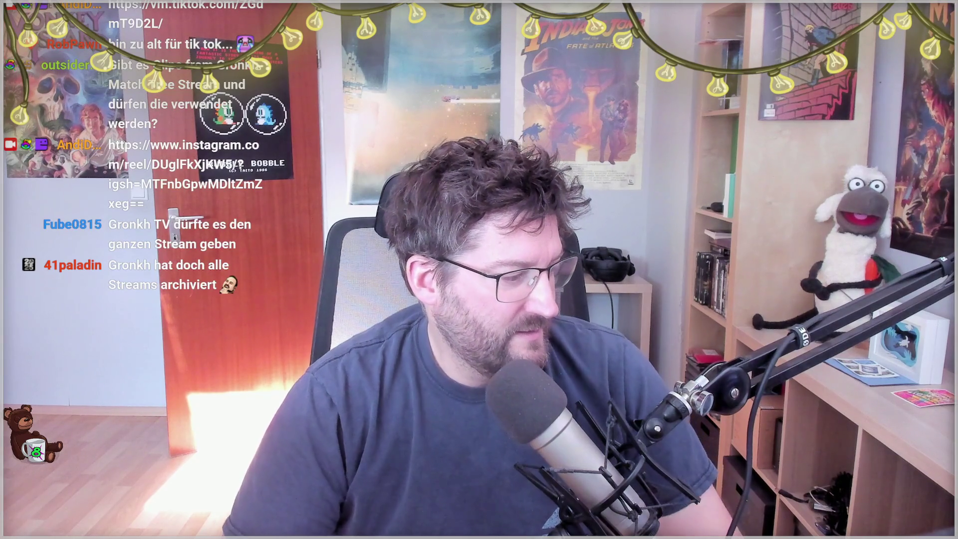
Show Gronkh.tv's Videothek > Alle Streams list, then open a new blank tab
{"action": "scroll", "coordinate": [368, 219], "scroll_direction": "down", "scroll_amount": 5}
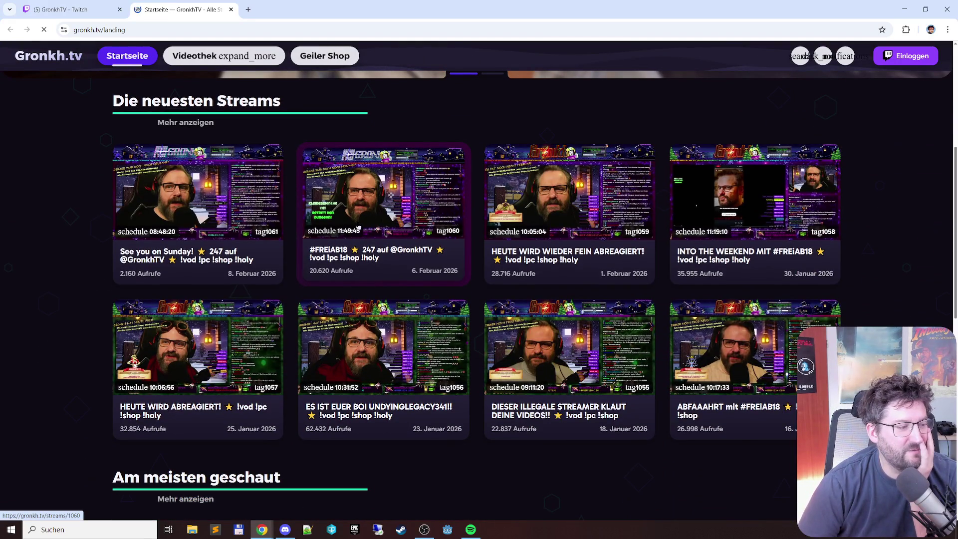
{"action": "scroll", "coordinate": [357, 225], "scroll_direction": "down", "scroll_amount": 3}
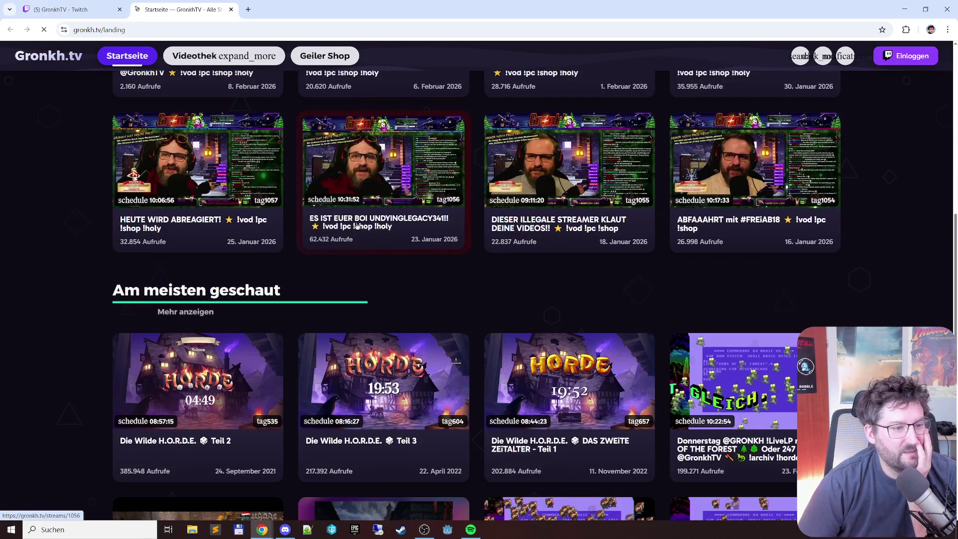
{"action": "scroll", "coordinate": [357, 226], "scroll_direction": "up", "scroll_amount": 2}
{"action": "scroll", "coordinate": [357, 225], "scroll_direction": "up", "scroll_amount": 5}
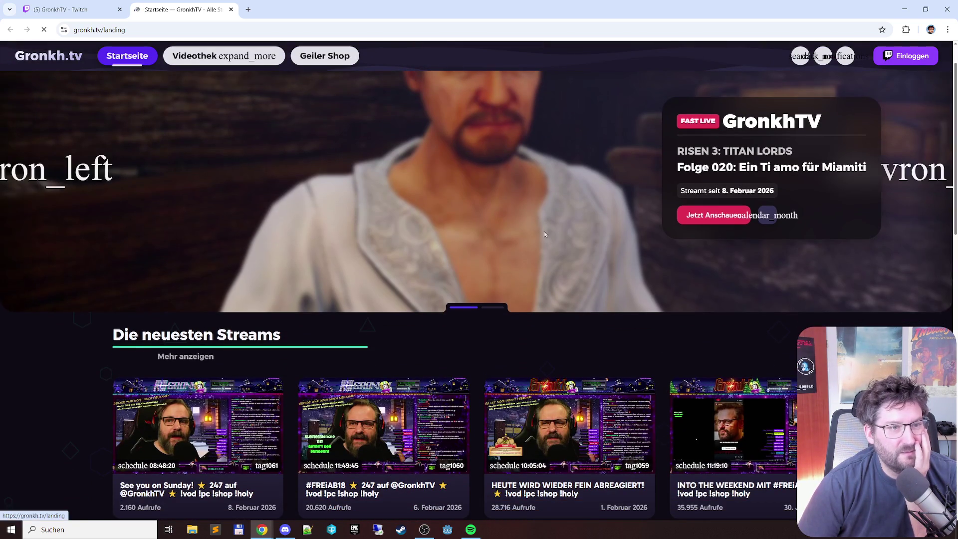
{"action": "scroll", "coordinate": [479, 225], "scroll_direction": "down", "scroll_amount": 10}
{"action": "scroll", "coordinate": [594, 246], "scroll_direction": "down", "scroll_amount": 3}
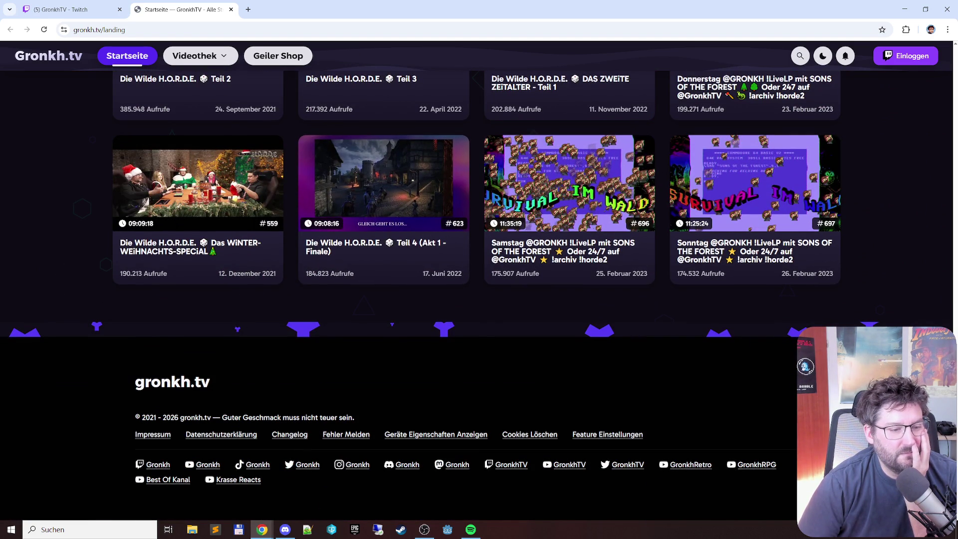
{"action": "scroll", "coordinate": [479, 294], "scroll_direction": "up", "scroll_amount": 20}
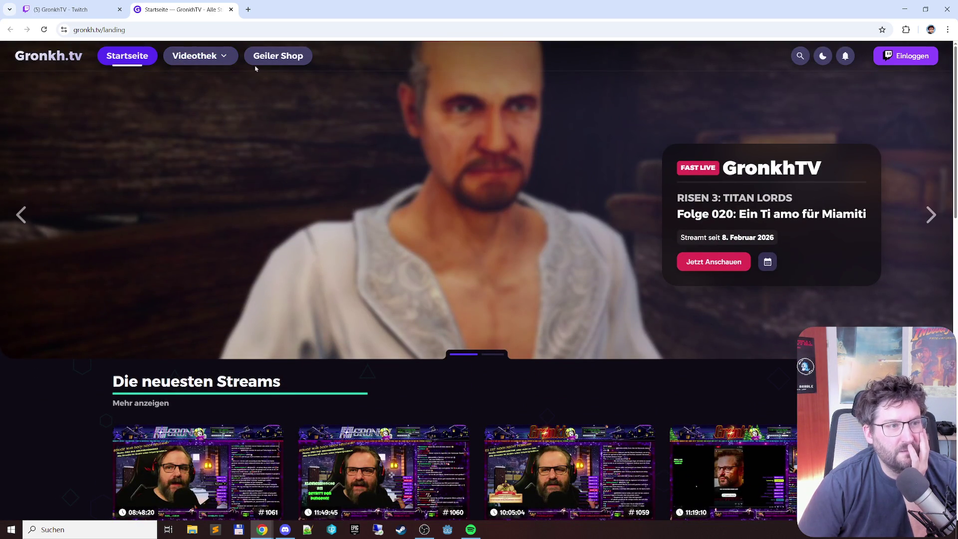
{"action": "left_click", "coordinate": [190, 57]}
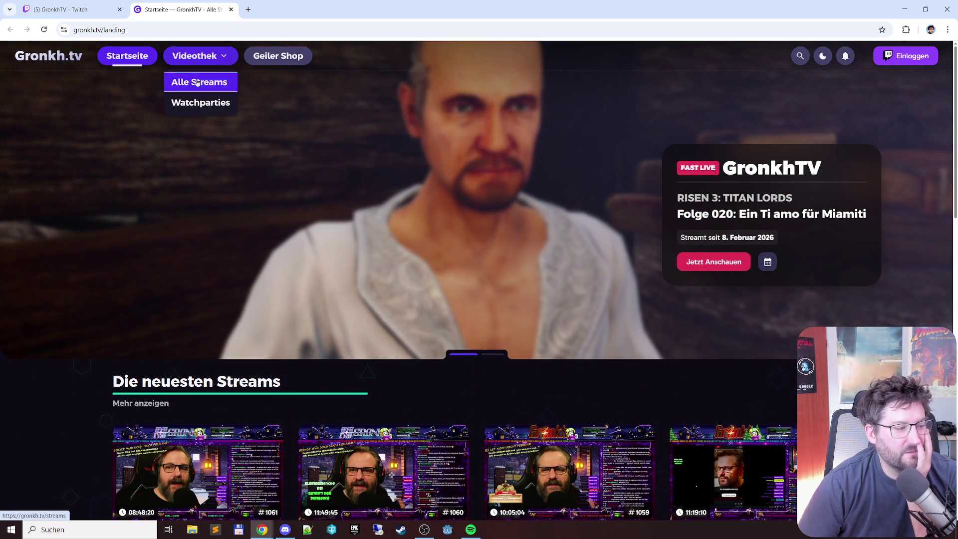
{"action": "left_click", "coordinate": [197, 82]}
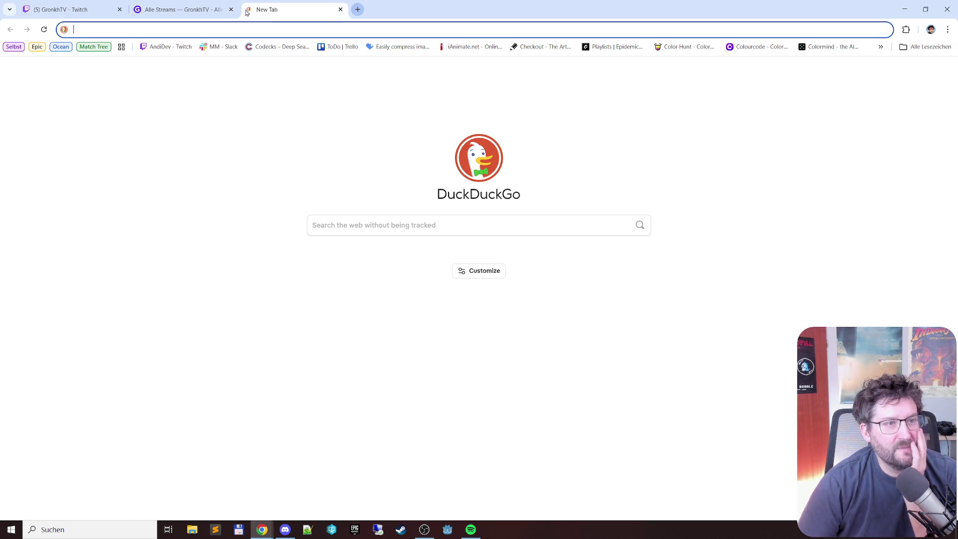
{"action": "left_click", "coordinate": [247, 10]}
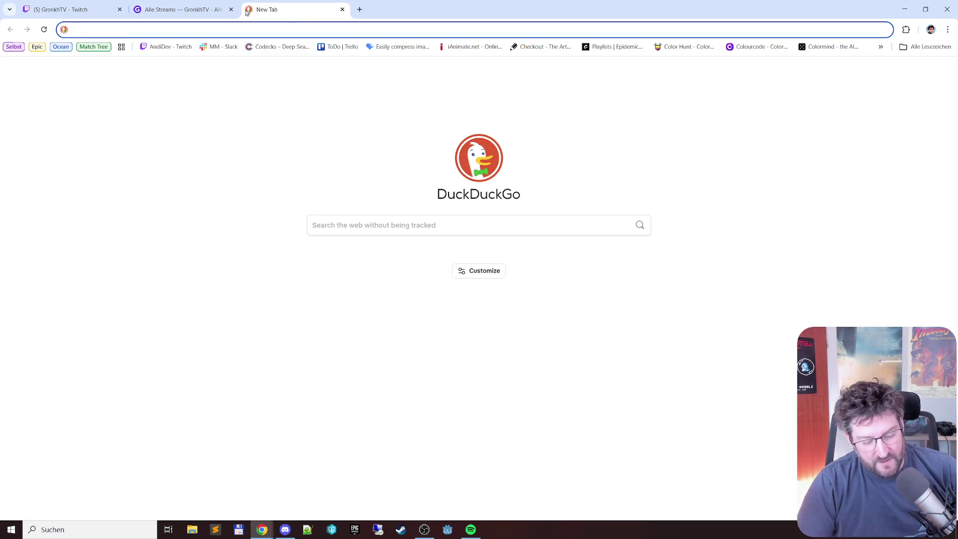
Search DuckDuckGo for 'scully gnome' and open the SullyGnome Twitch statistics site
{"action": "type", "text": "scu"}
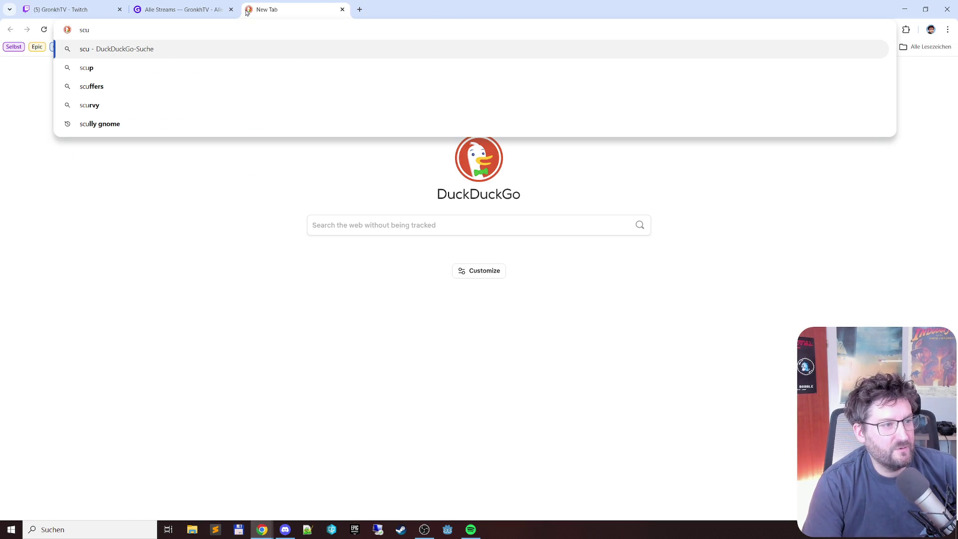
{"action": "key", "text": "Down"}
{"action": "key", "text": "Down"}
{"action": "key", "text": "Down"}
{"action": "key", "text": "Return"}
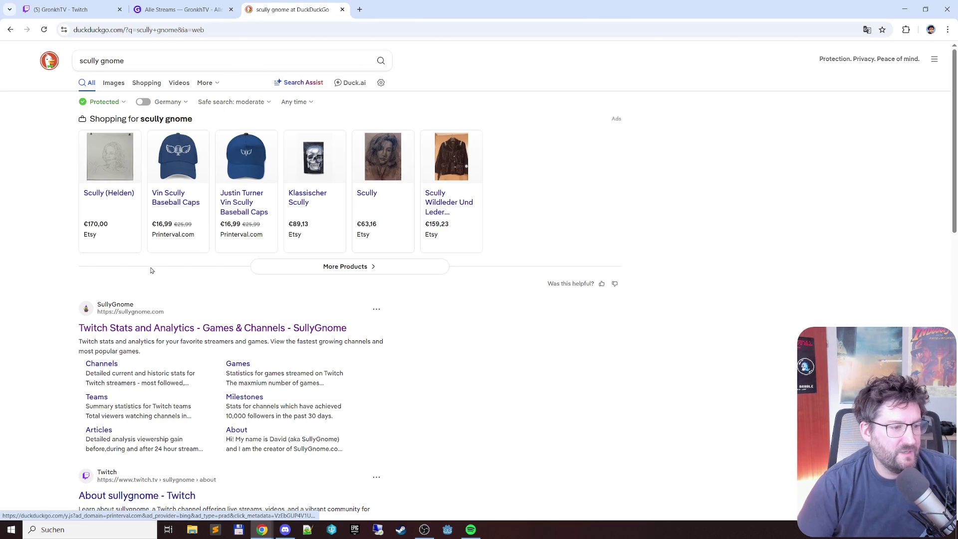
{"action": "left_click", "coordinate": [123, 335]}
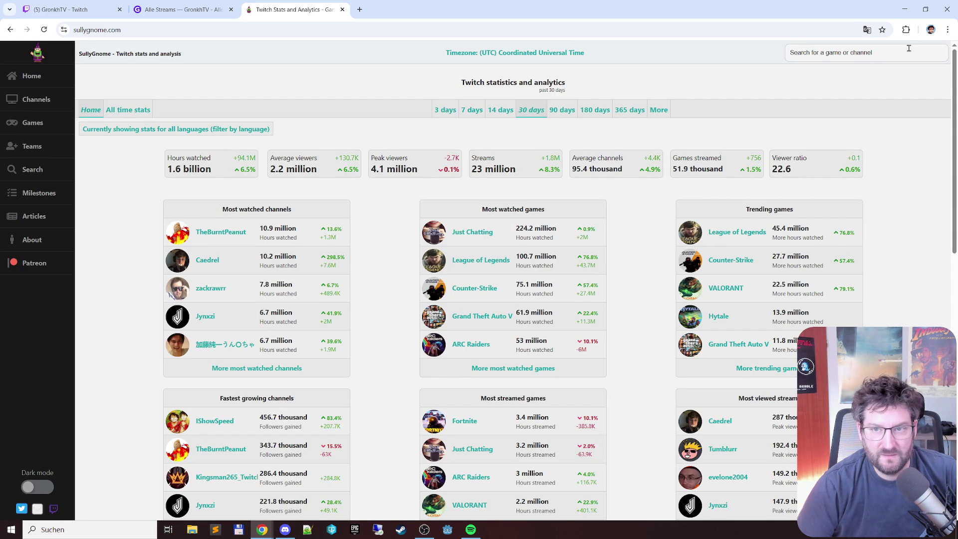
Look up 'match tree' on SullyGnome and set its statistics range to 2024
{"action": "type", "text": "match tree"}
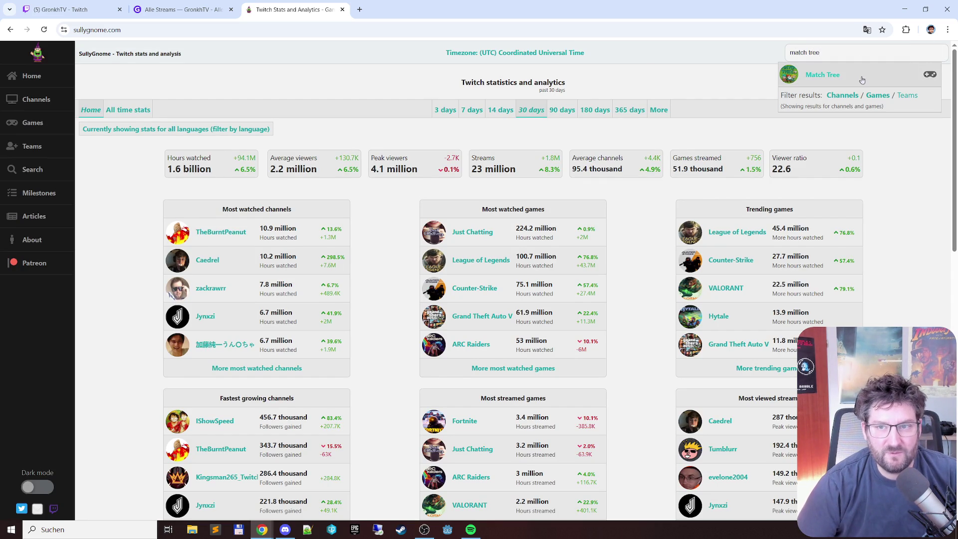
{"action": "left_click", "coordinate": [861, 80]}
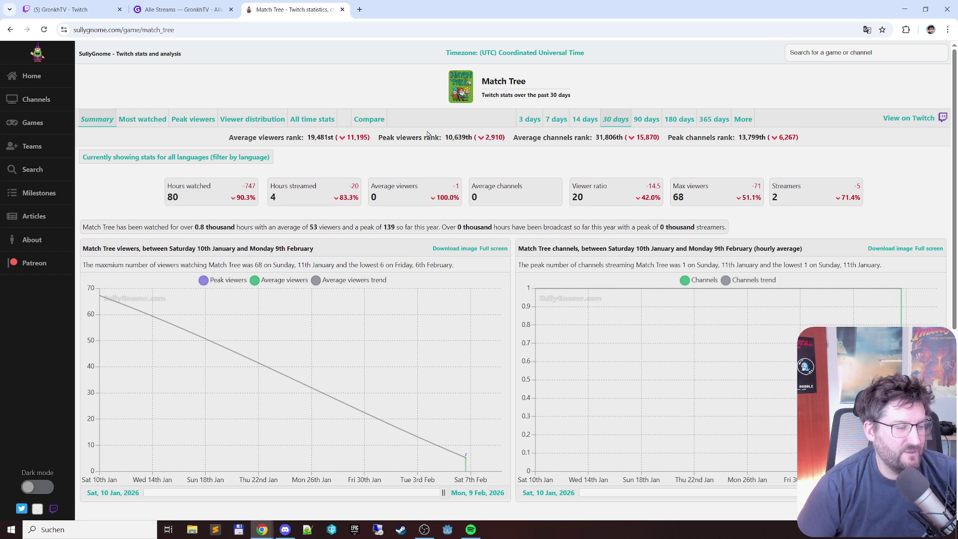
{"action": "left_click", "coordinate": [742, 120]}
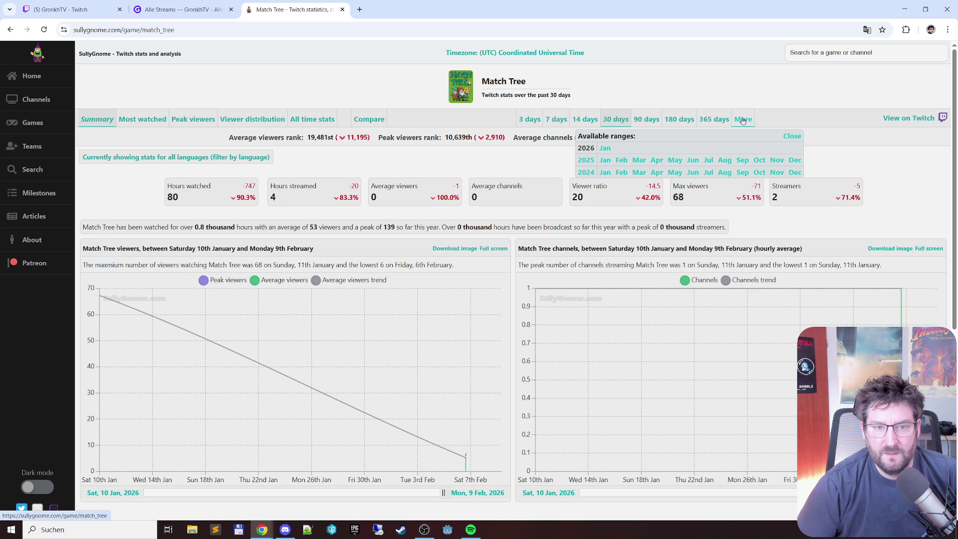
{"action": "left_click", "coordinate": [587, 175]}
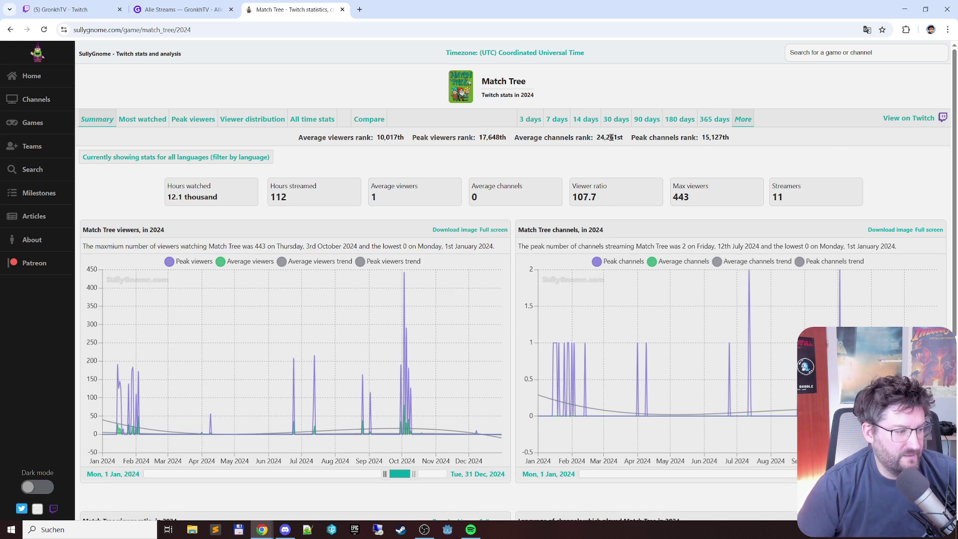
Rank the 2024 Match Tree channels by peak viewers
{"action": "scroll", "coordinate": [606, 139], "scroll_direction": "down", "scroll_amount": 3}
{"action": "scroll", "coordinate": [594, 142], "scroll_direction": "down", "scroll_amount": 3}
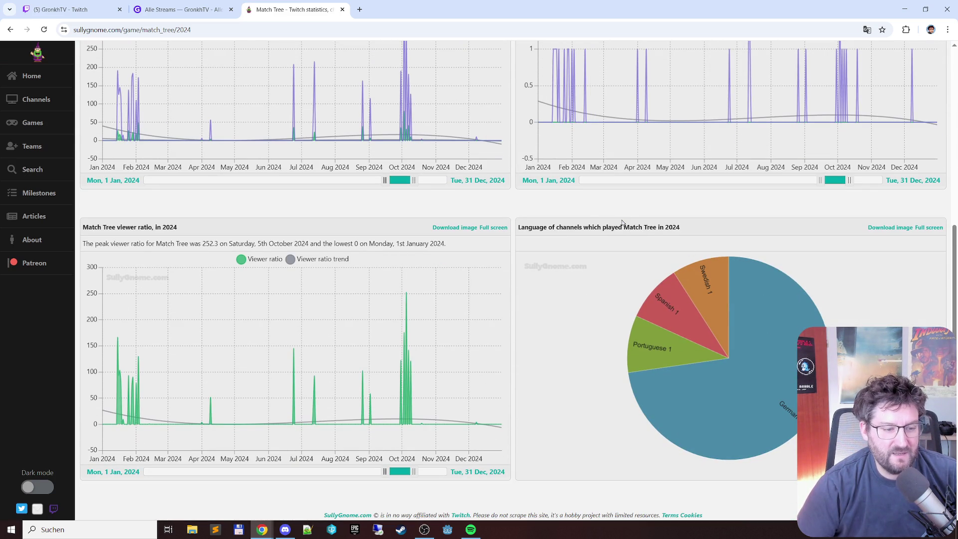
{"action": "scroll", "coordinate": [623, 223], "scroll_direction": "up", "scroll_amount": 6}
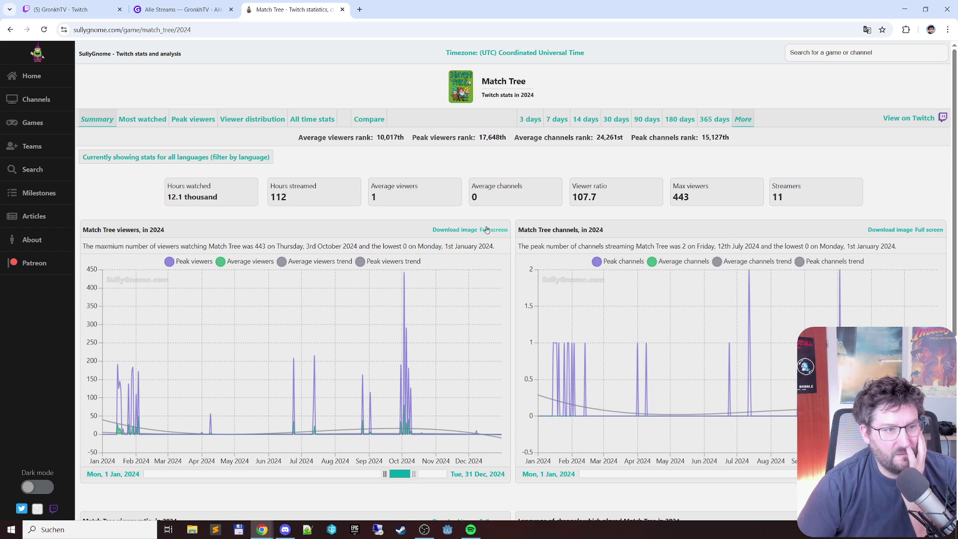
{"action": "left_click", "coordinate": [211, 127]}
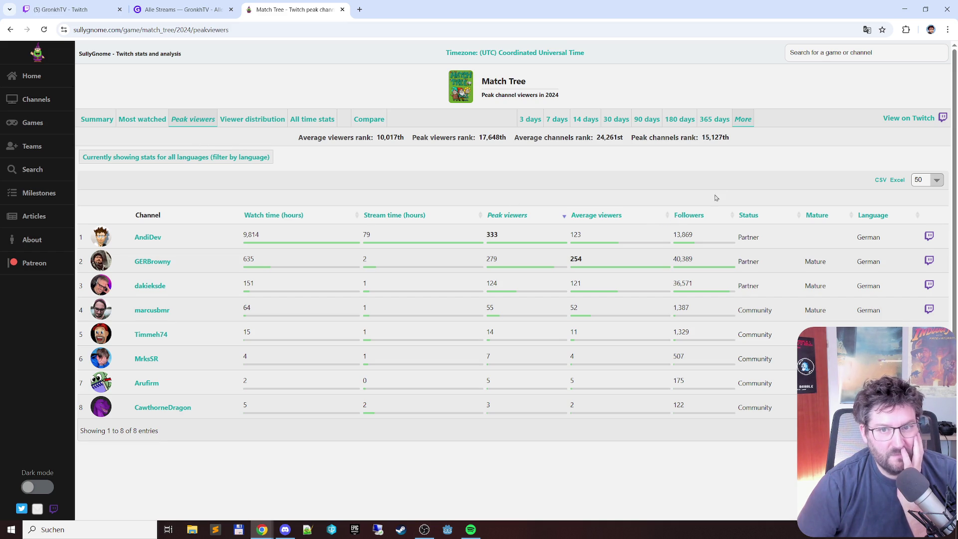
Switch the Match Tree peak-viewer ranking to 2025
{"action": "left_click", "coordinate": [742, 123]}
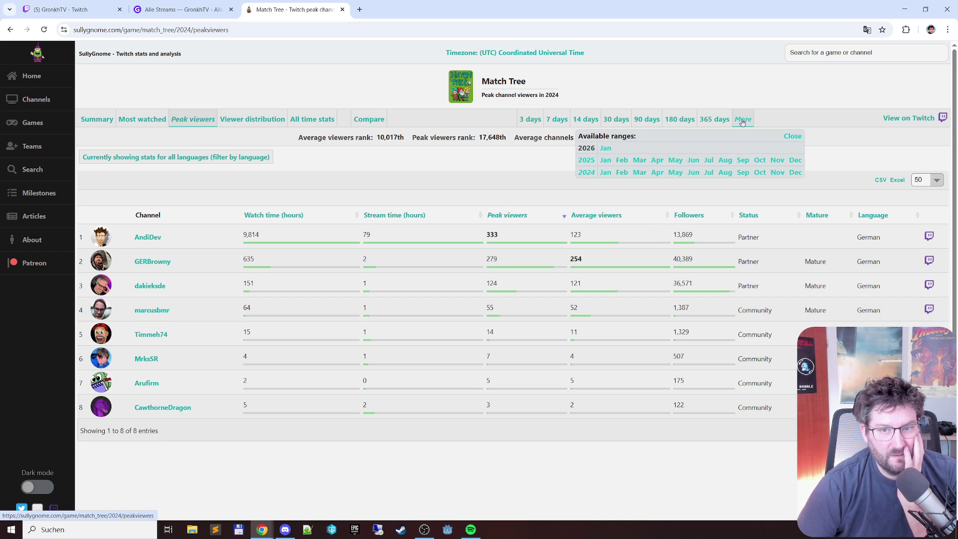
{"action": "left_click", "coordinate": [594, 164]}
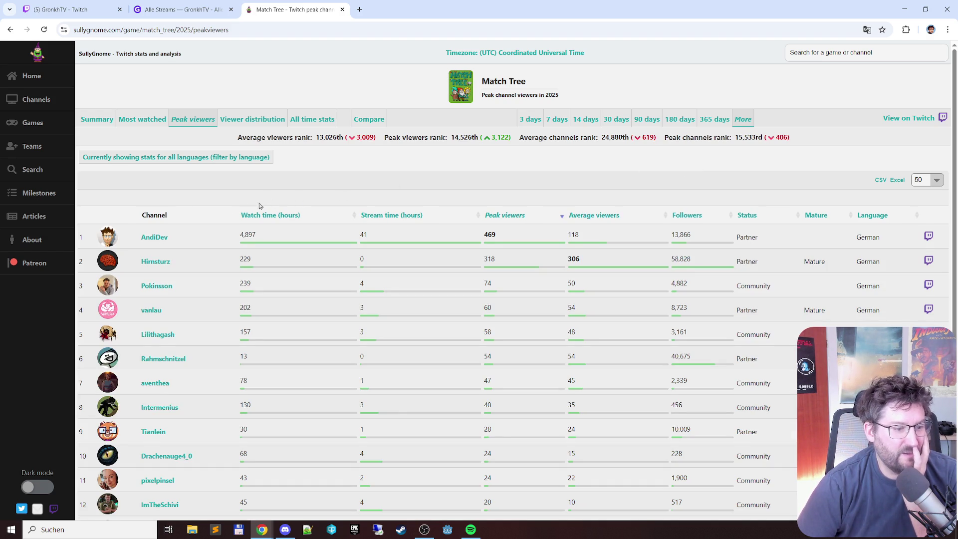
{"action": "scroll", "coordinate": [227, 211], "scroll_direction": "down", "scroll_amount": 3}
{"action": "scroll", "coordinate": [227, 212], "scroll_direction": "up", "scroll_amount": 3}
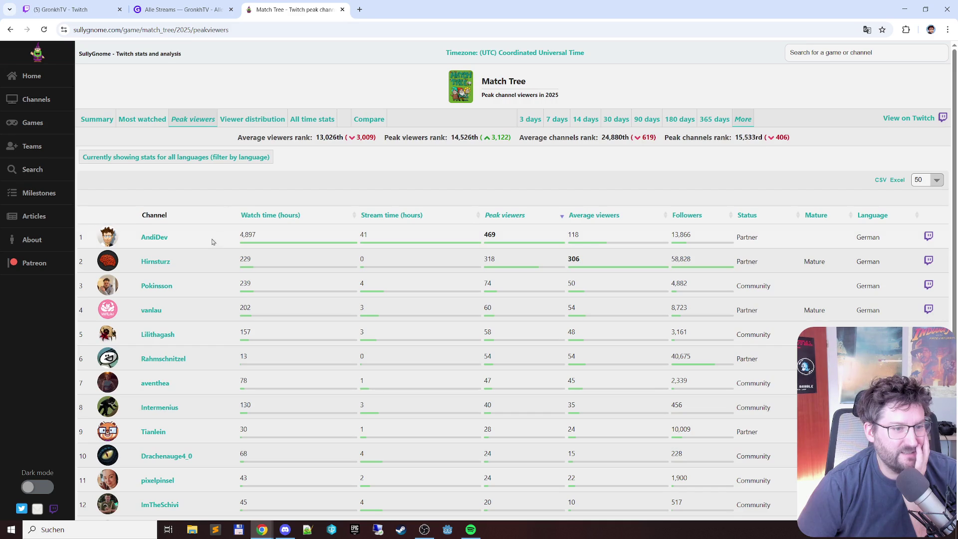
Set the ranking back to 2024, then close the SullyGnome tab
{"action": "left_click", "coordinate": [745, 120]}
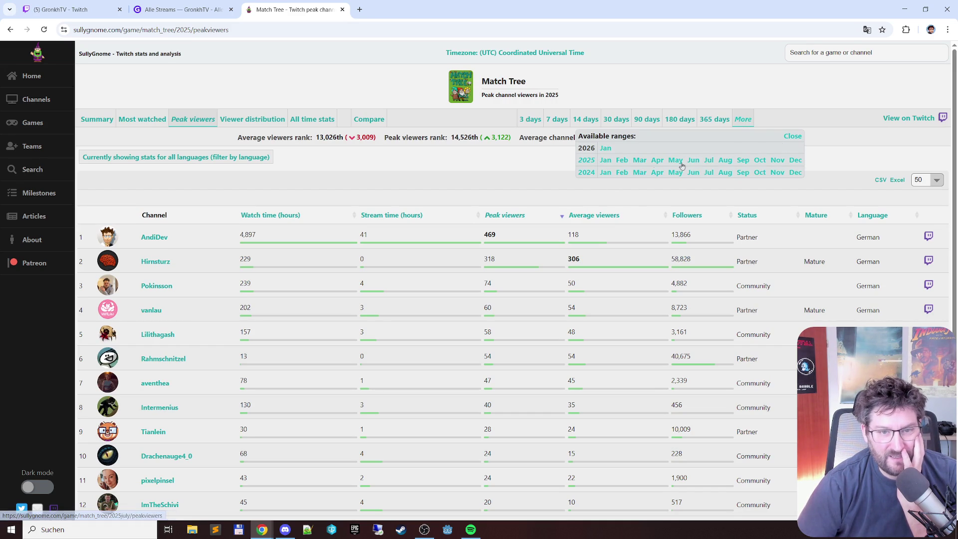
{"action": "left_click", "coordinate": [586, 172]}
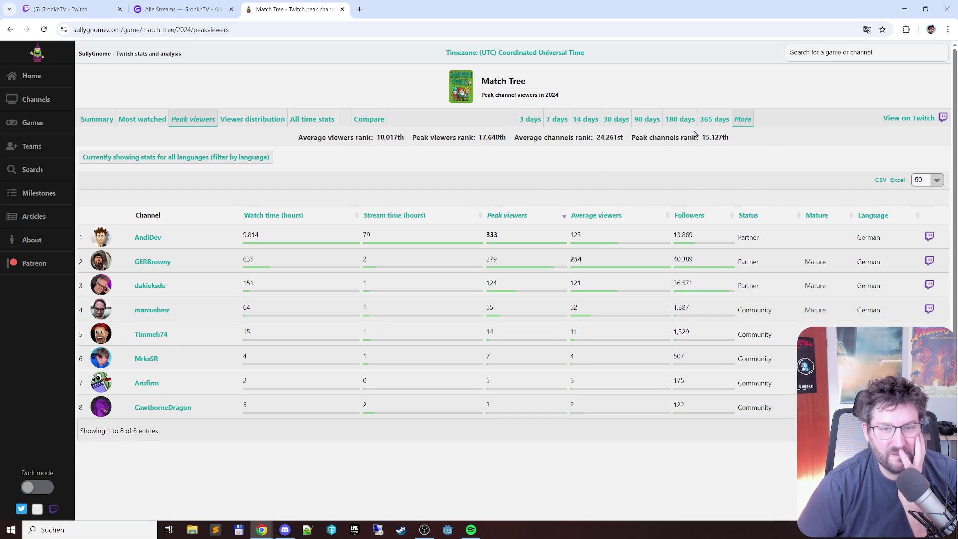
{"action": "left_click", "coordinate": [743, 120]}
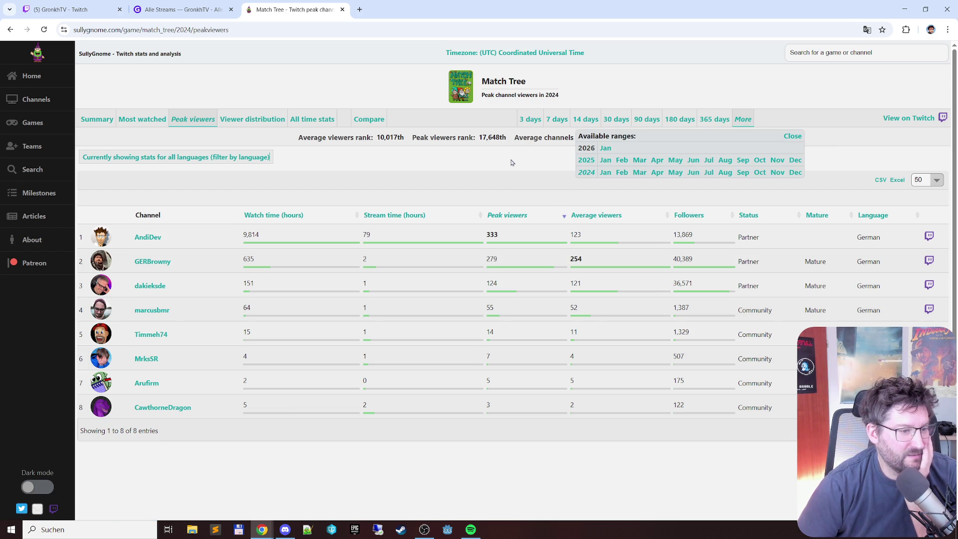
{"action": "left_click", "coordinate": [343, 10]}
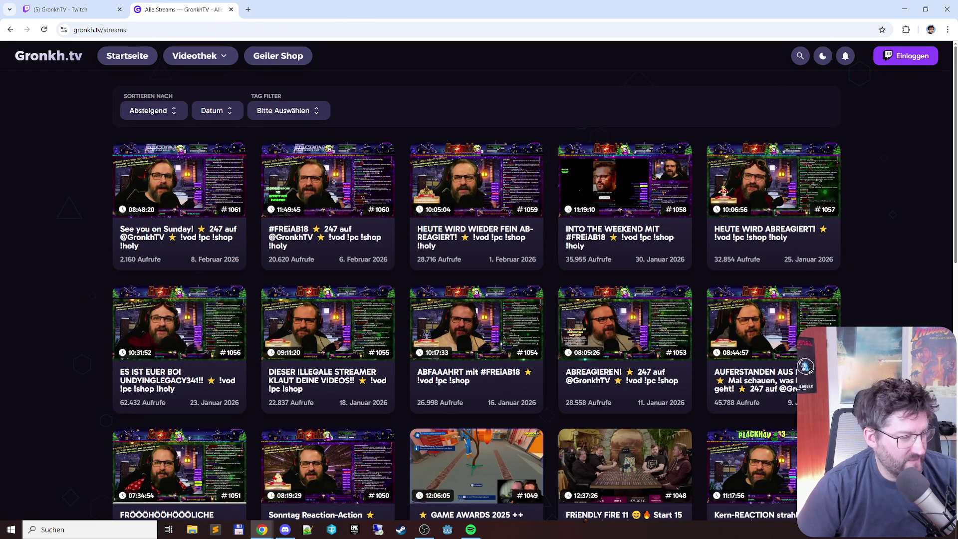
On the Alle Streams list, open and dismiss the Tag Filter dropdown without filtering
{"action": "key", "text": "alt+Tab"}
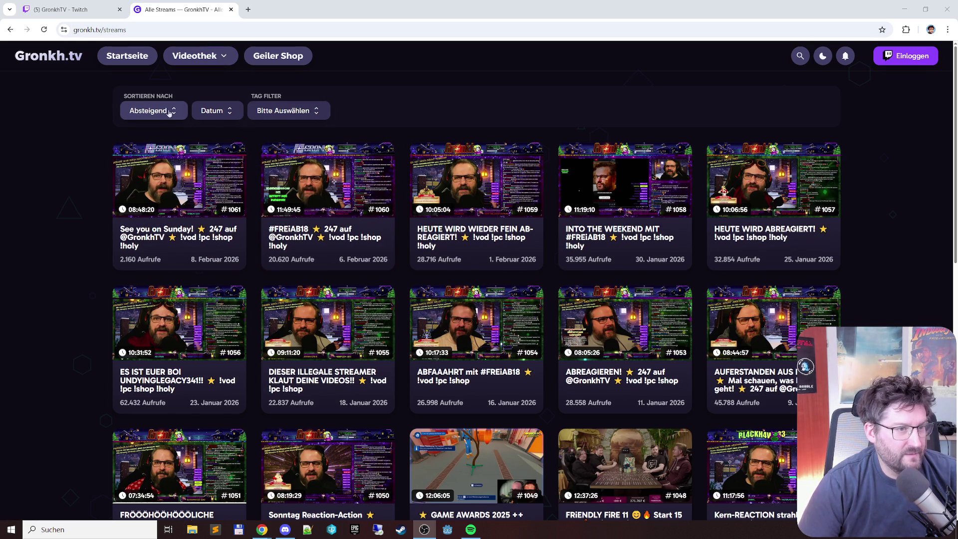
{"action": "left_click", "coordinate": [296, 110]}
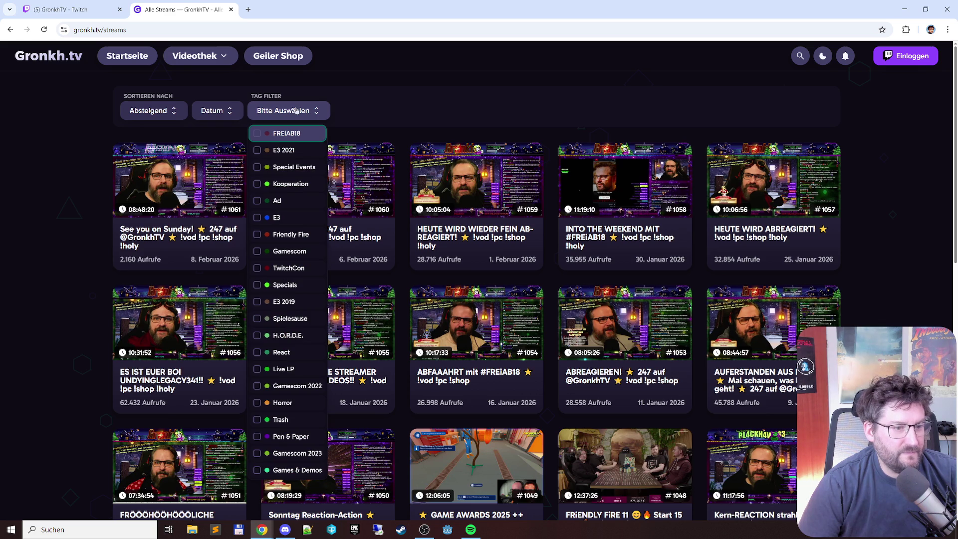
{"action": "left_click", "coordinate": [296, 111]}
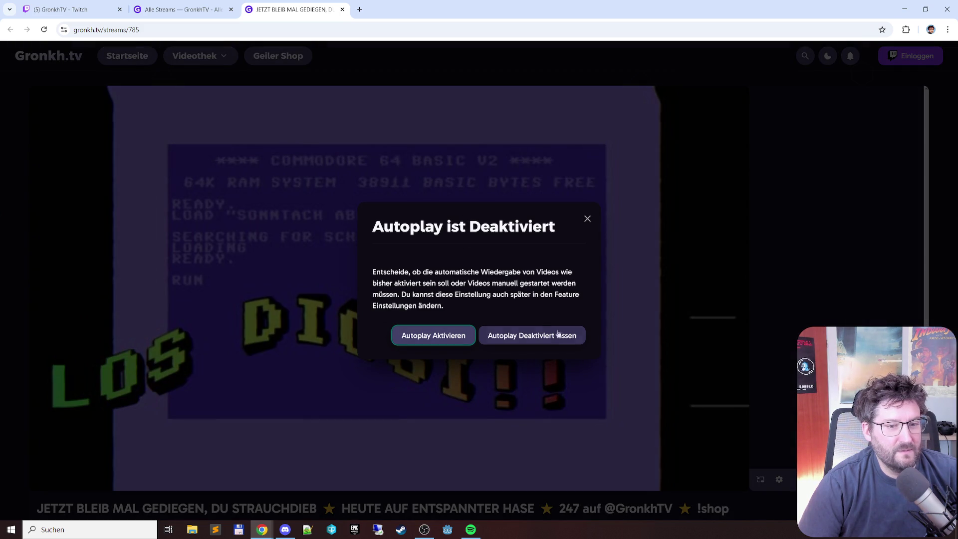
Keep autoplay off, start stream 785 and jump to about 03:16, then pause
{"action": "left_click", "coordinate": [554, 341]}
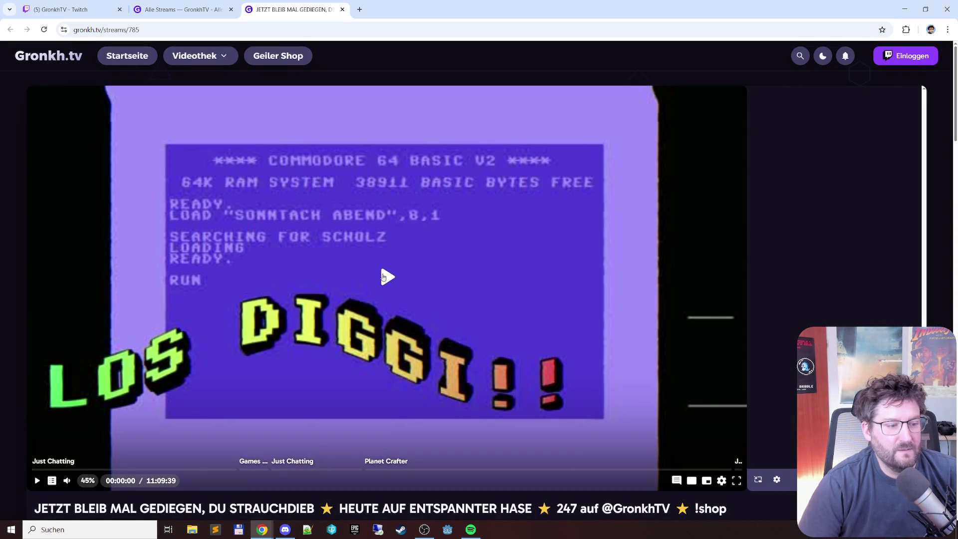
{"action": "left_click", "coordinate": [384, 278]}
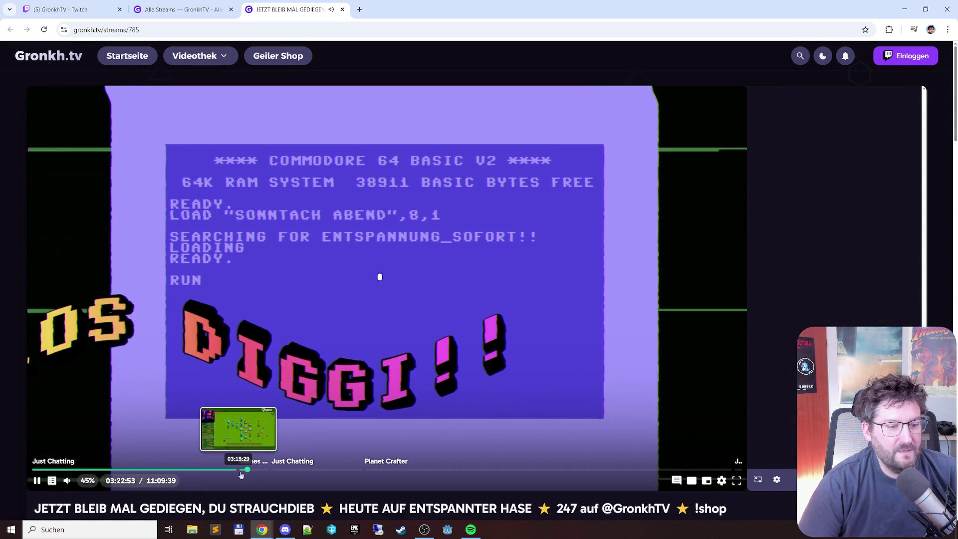
{"action": "left_click", "coordinate": [239, 472]}
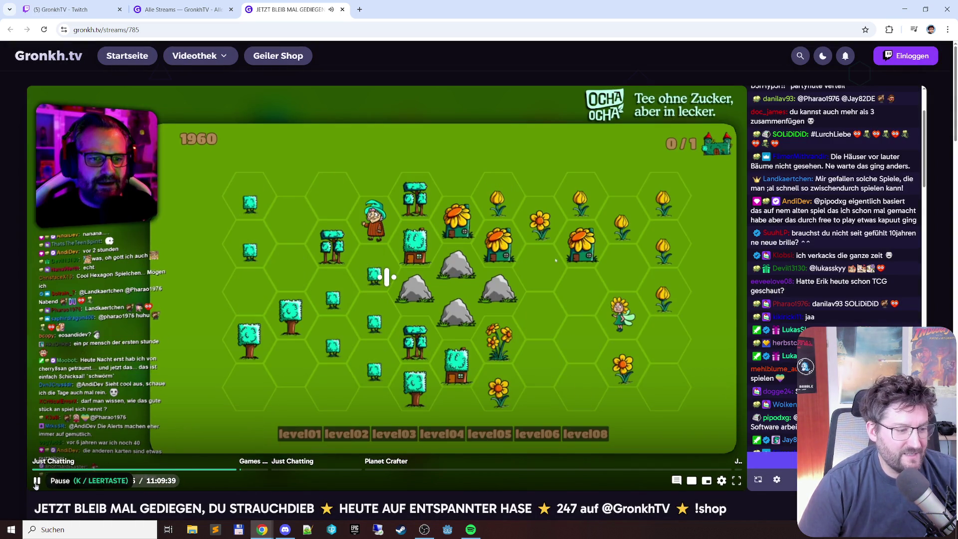
{"action": "left_click", "coordinate": [36, 481]}
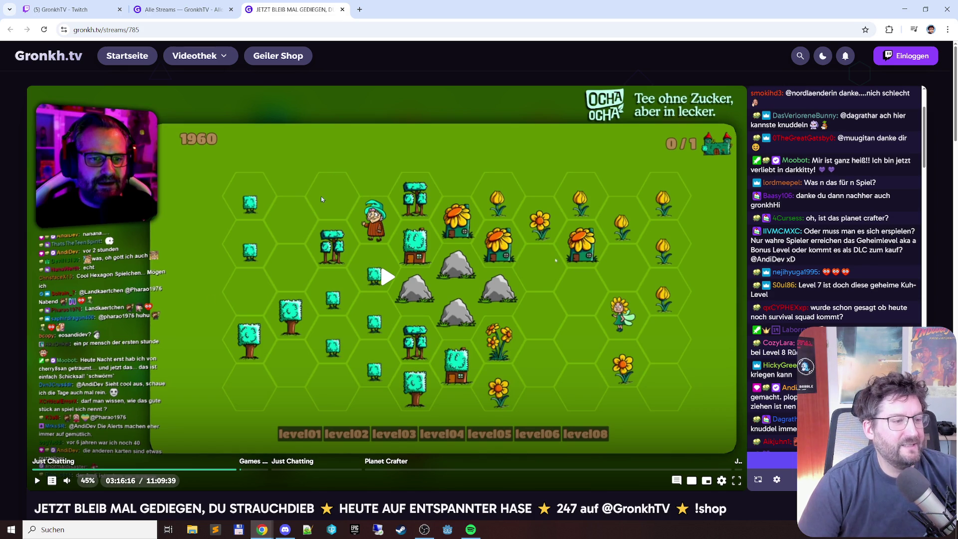
Resume stream 785 playback from 03:16:16 in the Games + Demos chapter
{"action": "scroll", "coordinate": [410, 270], "scroll_direction": "down", "scroll_amount": 3}
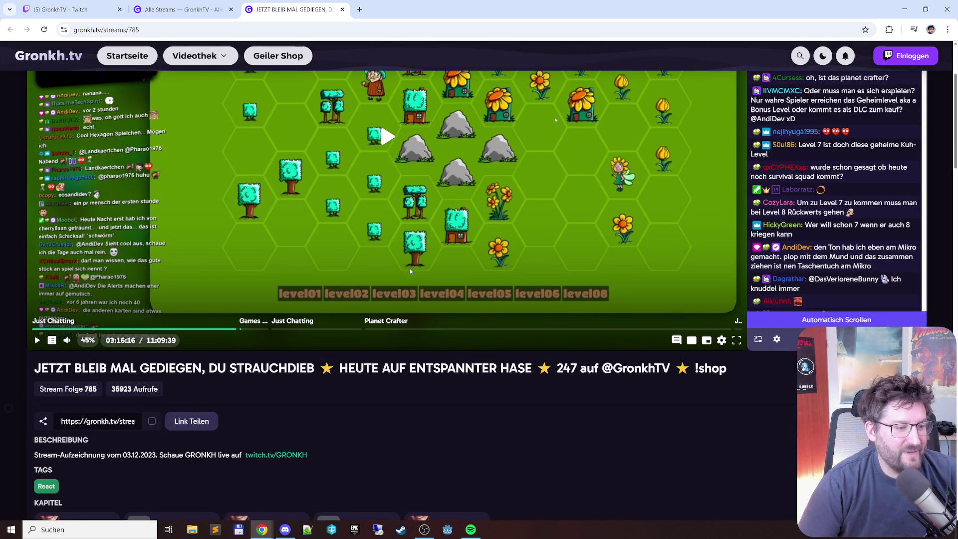
{"action": "scroll", "coordinate": [410, 271], "scroll_direction": "down", "scroll_amount": 3}
{"action": "scroll", "coordinate": [411, 271], "scroll_direction": "up", "scroll_amount": 4}
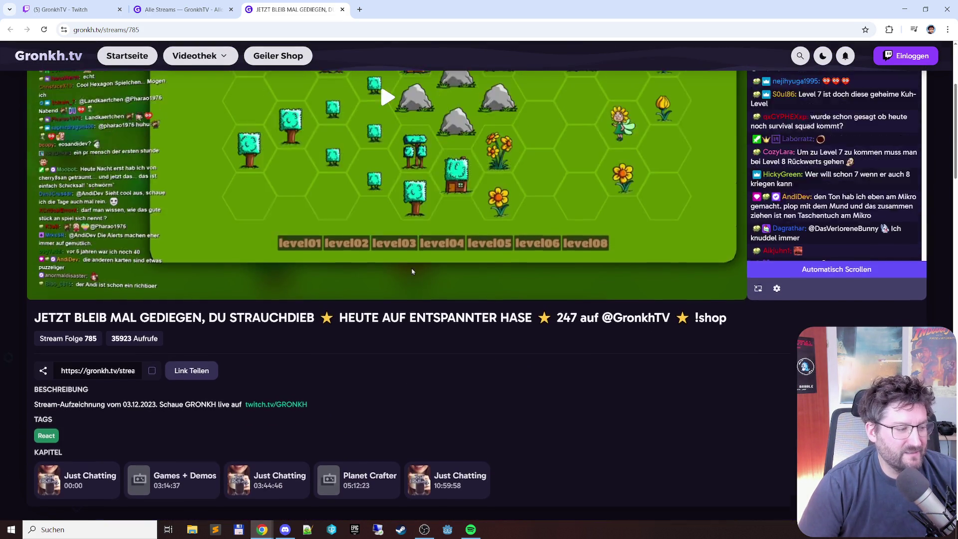
{"action": "scroll", "coordinate": [413, 270], "scroll_direction": "up", "scroll_amount": 2}
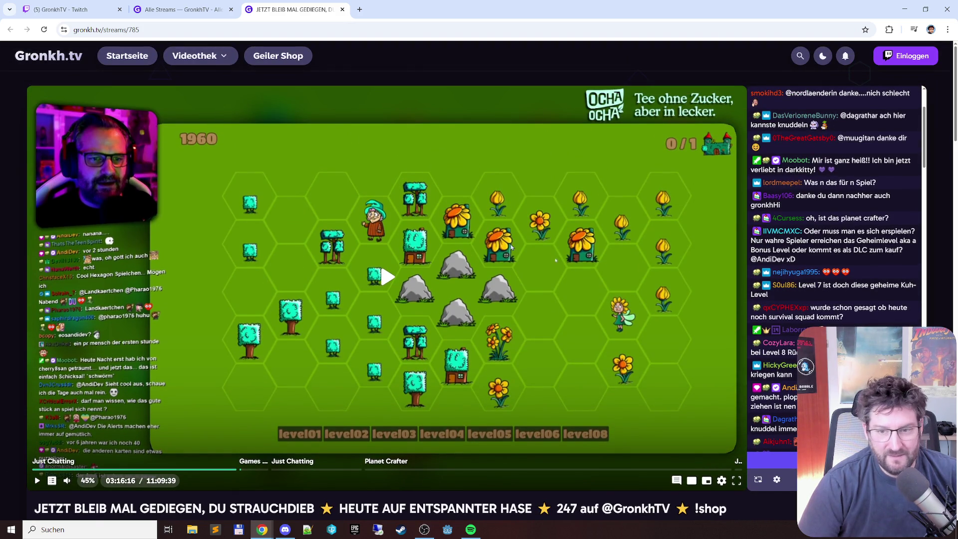
{"action": "scroll", "coordinate": [512, 247], "scroll_direction": "down", "scroll_amount": 3}
{"action": "scroll", "coordinate": [517, 242], "scroll_direction": "up", "scroll_amount": 3}
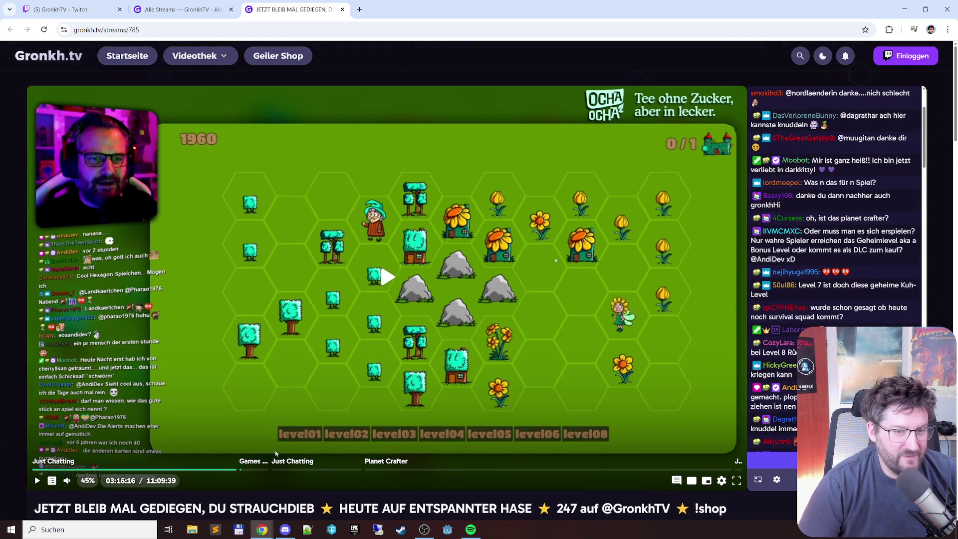
{"action": "scroll", "coordinate": [386, 377], "scroll_direction": "down", "scroll_amount": 3}
{"action": "scroll", "coordinate": [327, 435], "scroll_direction": "up", "scroll_amount": 1}
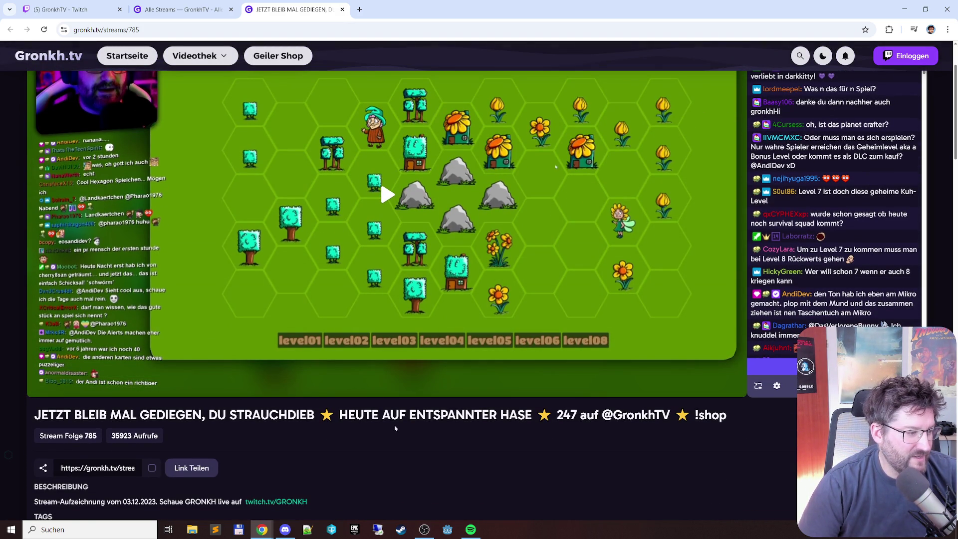
{"action": "mouse_move", "coordinate": [392, 395]}
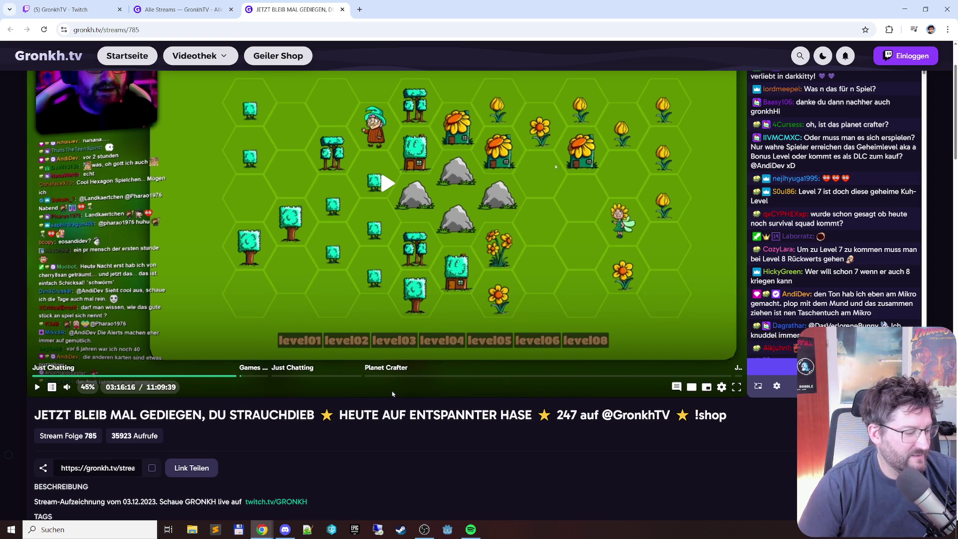
{"action": "mouse_move", "coordinate": [63, 392]}
{"action": "left_click", "coordinate": [384, 183]}
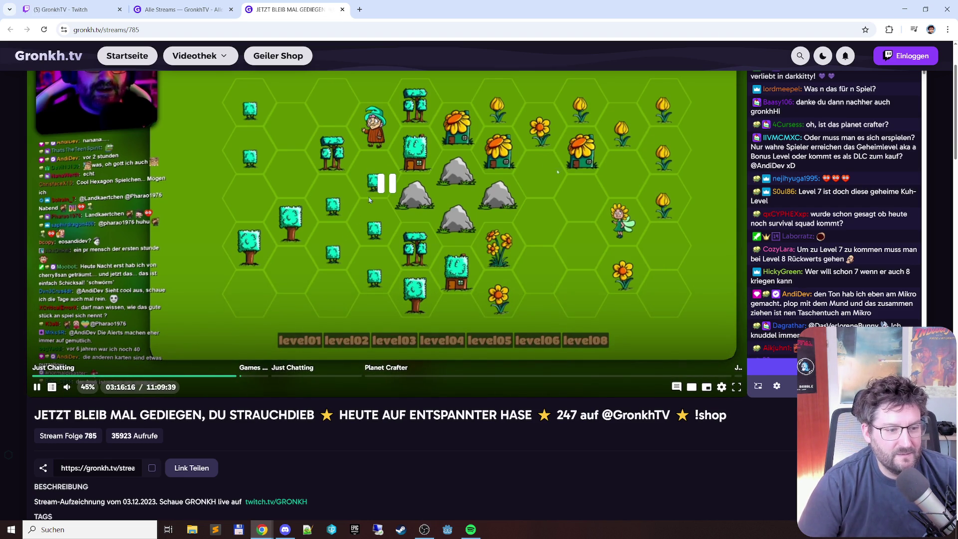
{"action": "scroll", "coordinate": [384, 210], "scroll_direction": "up", "scroll_amount": 1}
{"action": "left_click_drag", "start_coordinate": [96, 436], "coordinate": [112, 434]}
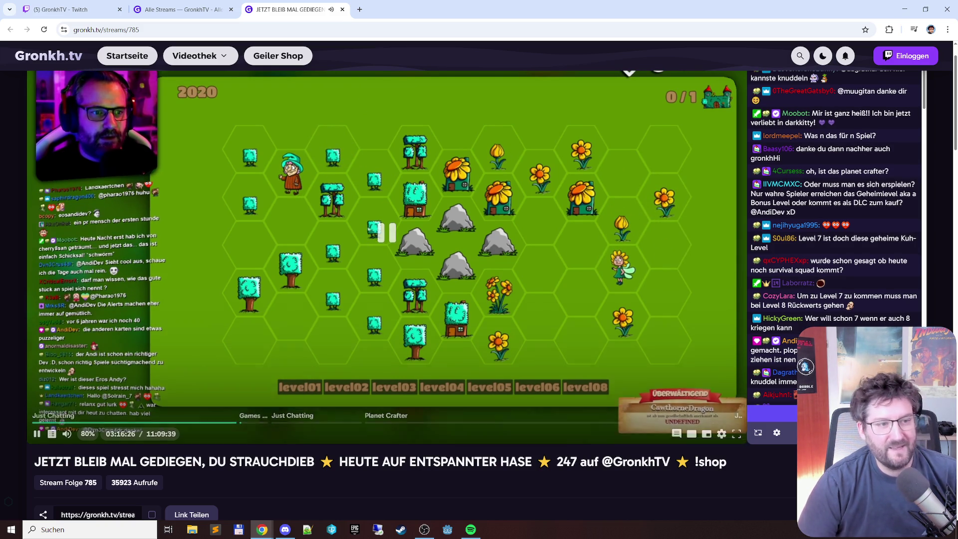
{"action": "scroll", "coordinate": [864, 306], "scroll_direction": "down", "scroll_amount": 4}
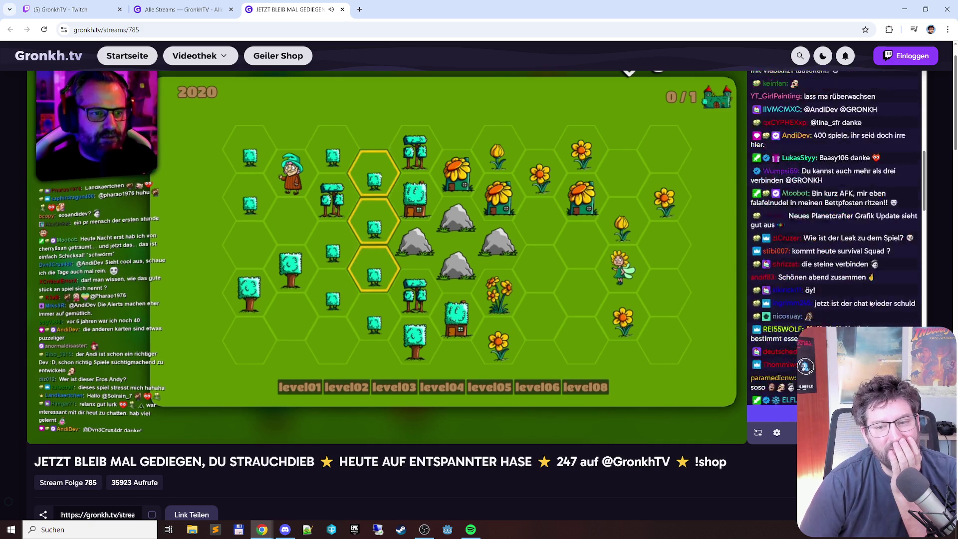
{"action": "scroll", "coordinate": [873, 296], "scroll_direction": "down", "scroll_amount": 6}
{"action": "scroll", "coordinate": [781, 498], "scroll_direction": "up", "scroll_amount": 7}
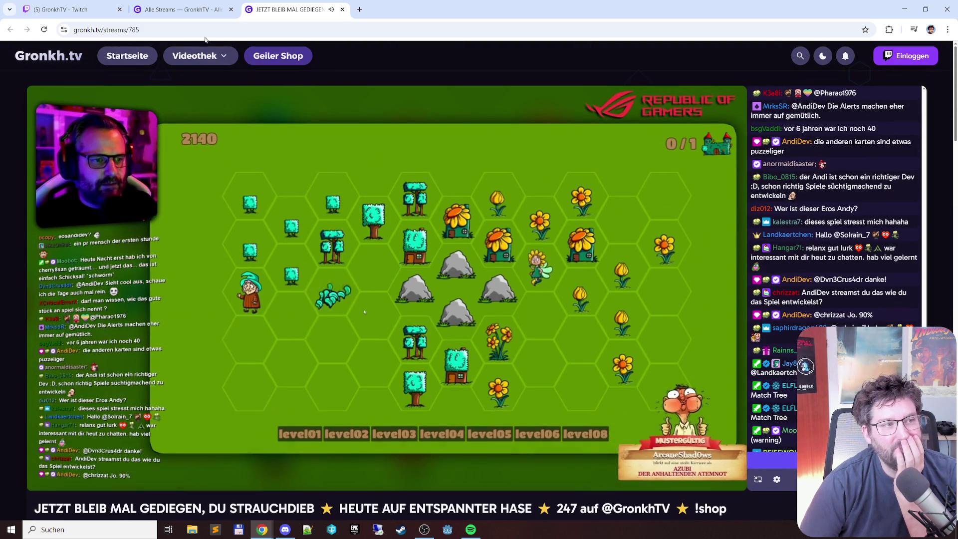
{"action": "left_click", "coordinate": [193, 31]}
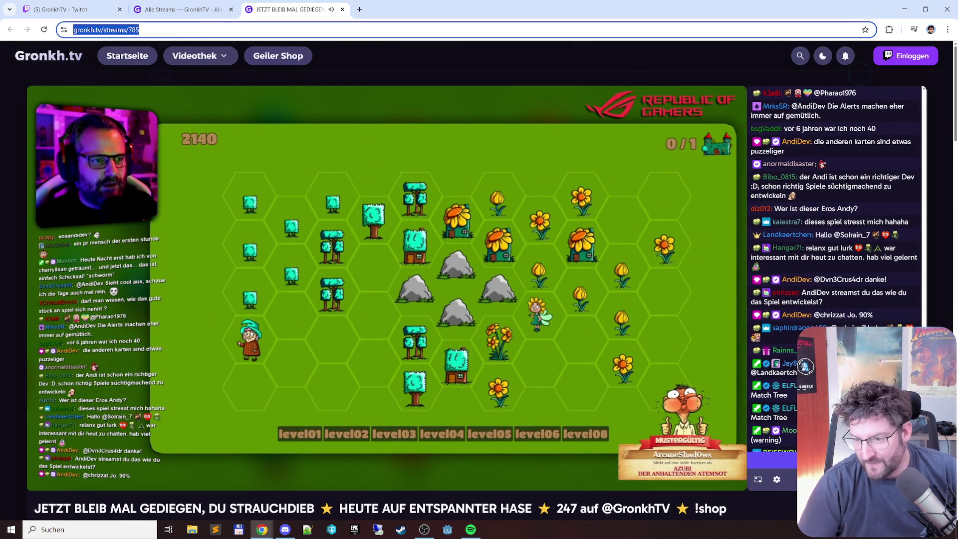
{"action": "key", "text": "alt+Tab"}
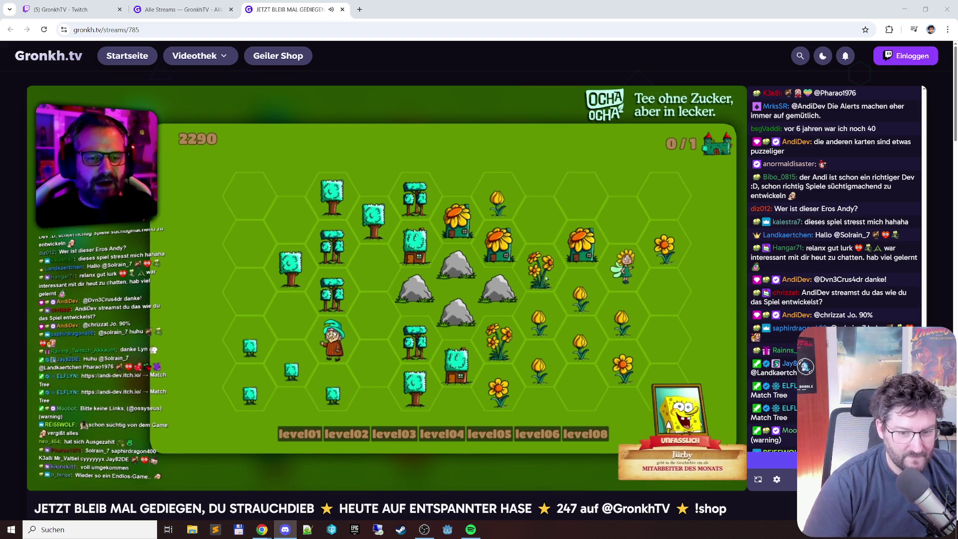
{"action": "mouse_move", "coordinate": [249, 455]}
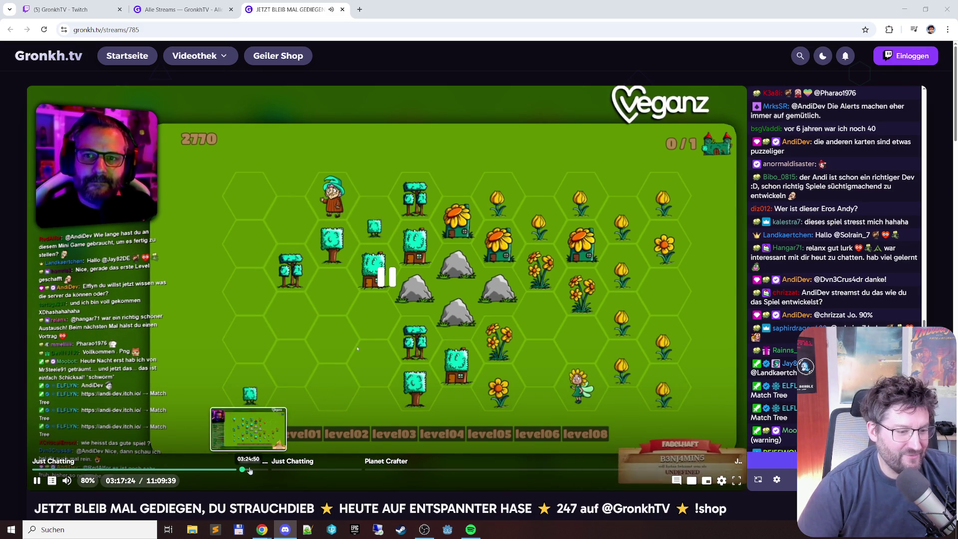
{"action": "scroll", "coordinate": [156, 493], "scroll_direction": "down", "scroll_amount": 3}
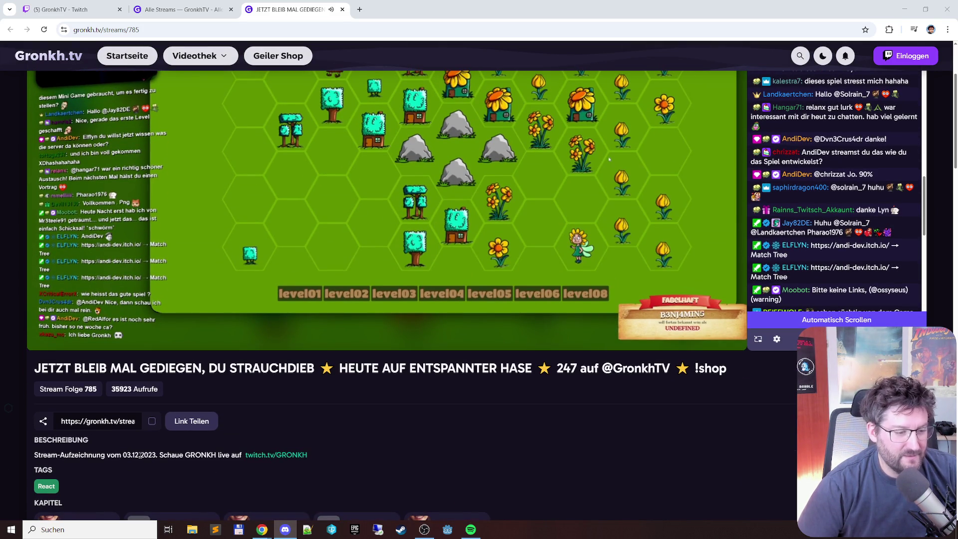
{"action": "scroll", "coordinate": [420, 448], "scroll_direction": "up", "scroll_amount": 3}
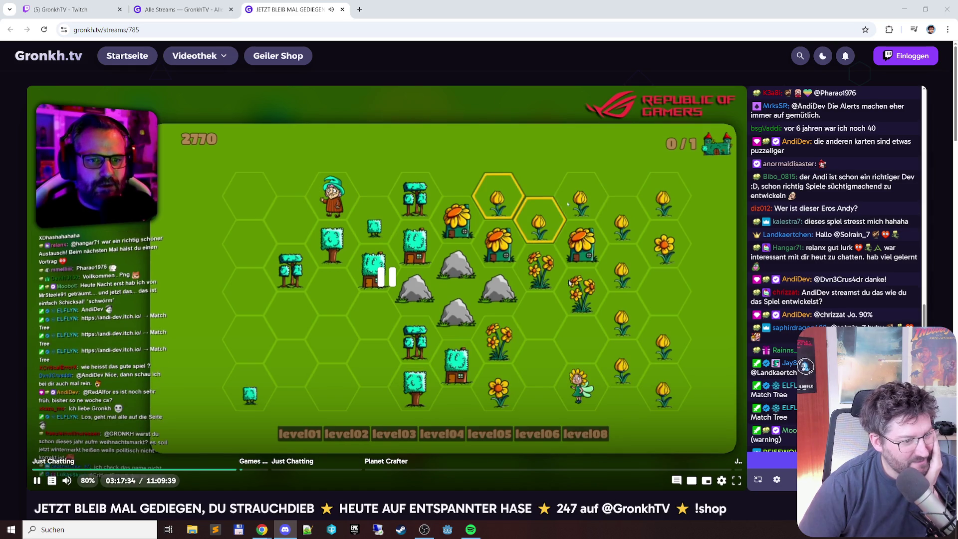
{"action": "scroll", "coordinate": [571, 283], "scroll_direction": "down", "scroll_amount": 1}
{"action": "scroll", "coordinate": [494, 337], "scroll_direction": "up", "scroll_amount": 1}
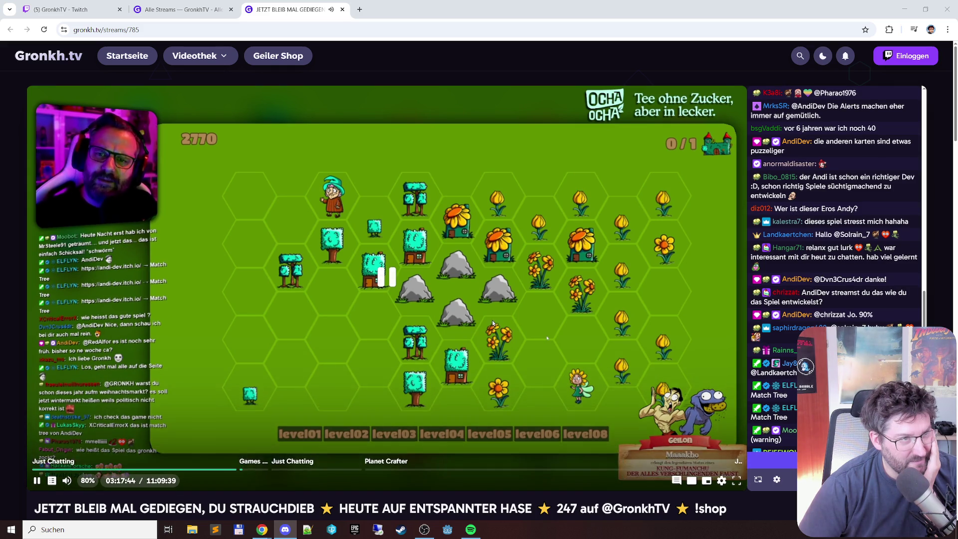
{"action": "left_click", "coordinate": [342, 9]}
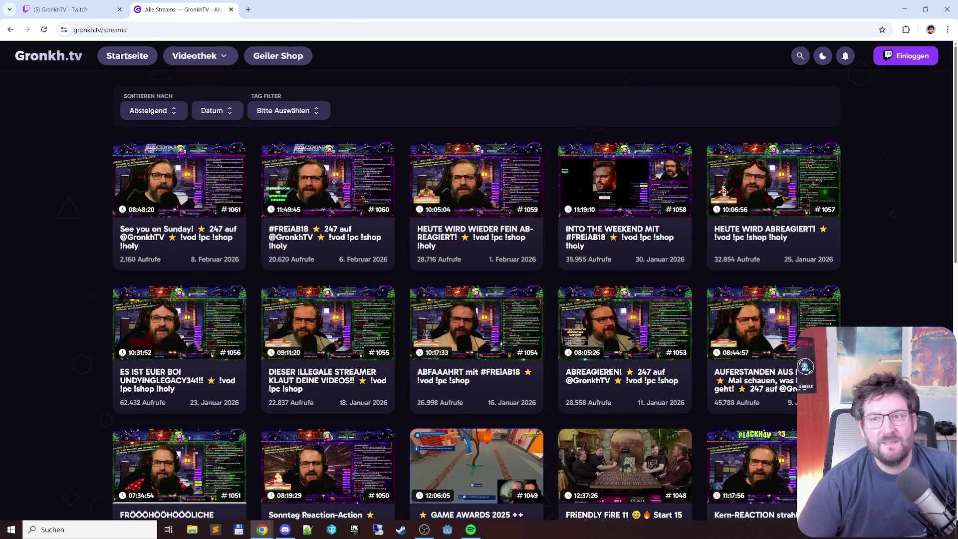
Close the browser window holding the stream recording
{"action": "left_click", "coordinate": [946, 5]}
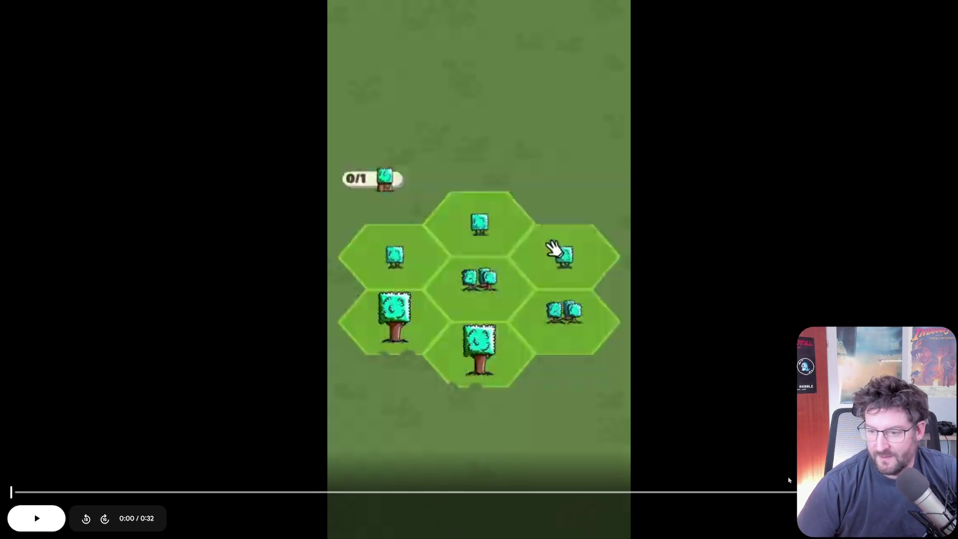
Play the 32-second Match Tree trailer through to 0:32
{"action": "left_click", "coordinate": [56, 516]}
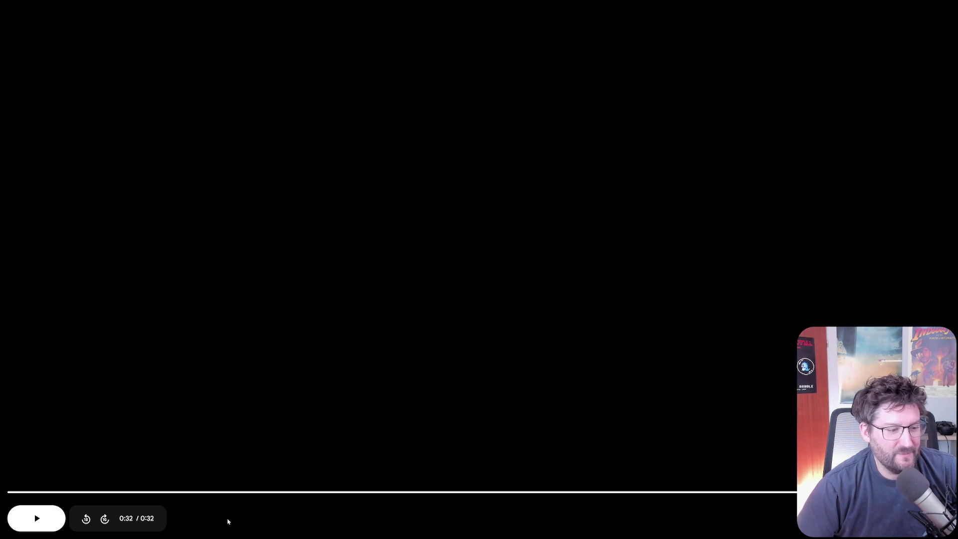
Restart the trailer and scrub back and forth around 0:08–0:15, pausing on scenes
{"action": "left_click", "coordinate": [14, 492]}
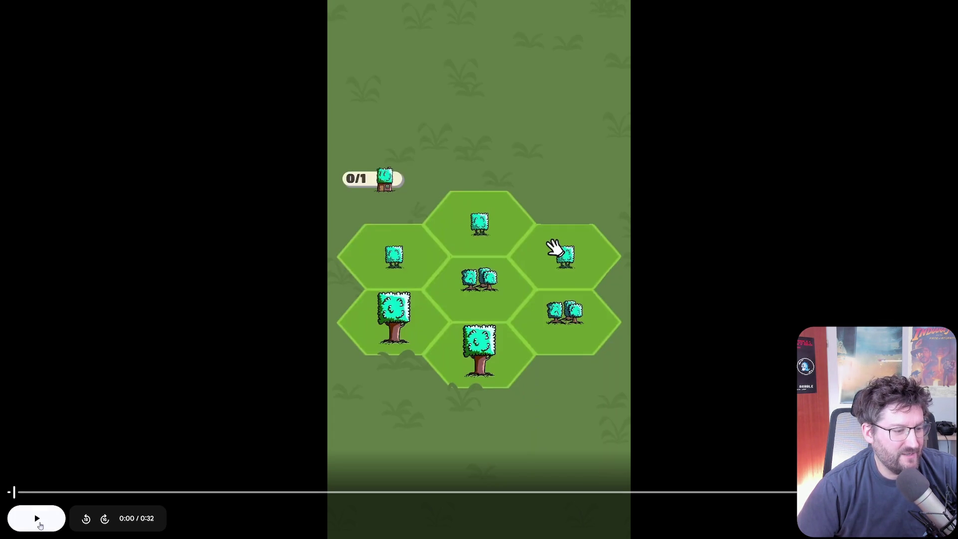
{"action": "left_click", "coordinate": [40, 522]}
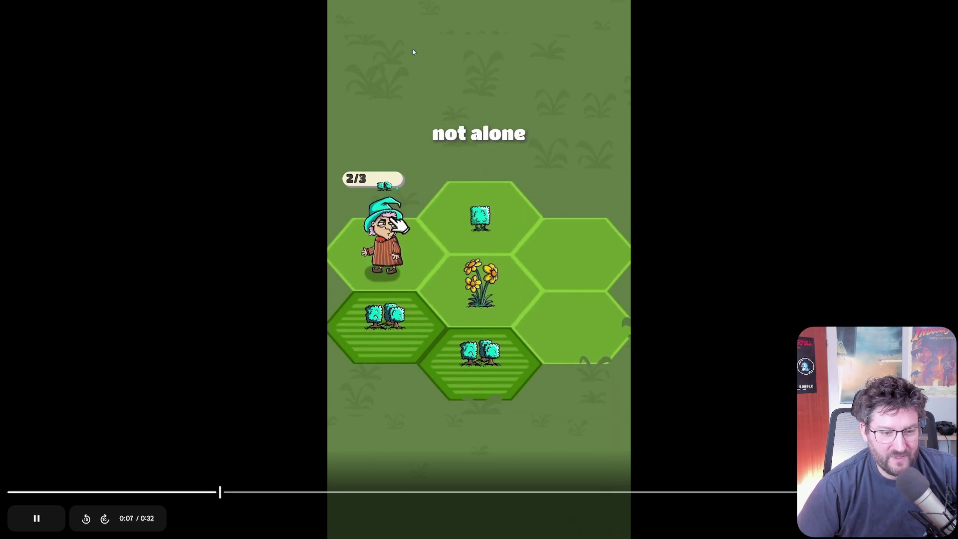
{"action": "left_click", "coordinate": [40, 526]}
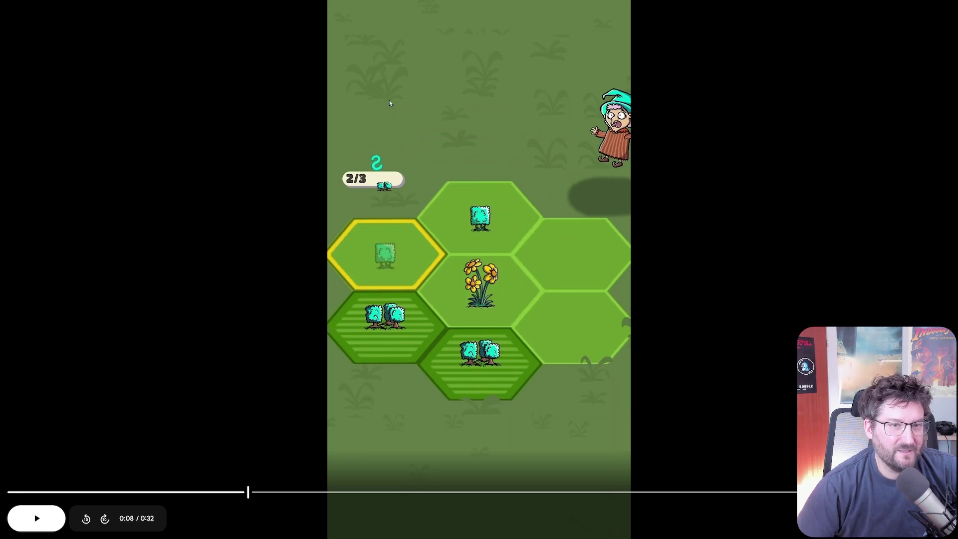
{"action": "left_click", "coordinate": [369, 443]}
{"action": "key", "text": "Right"}
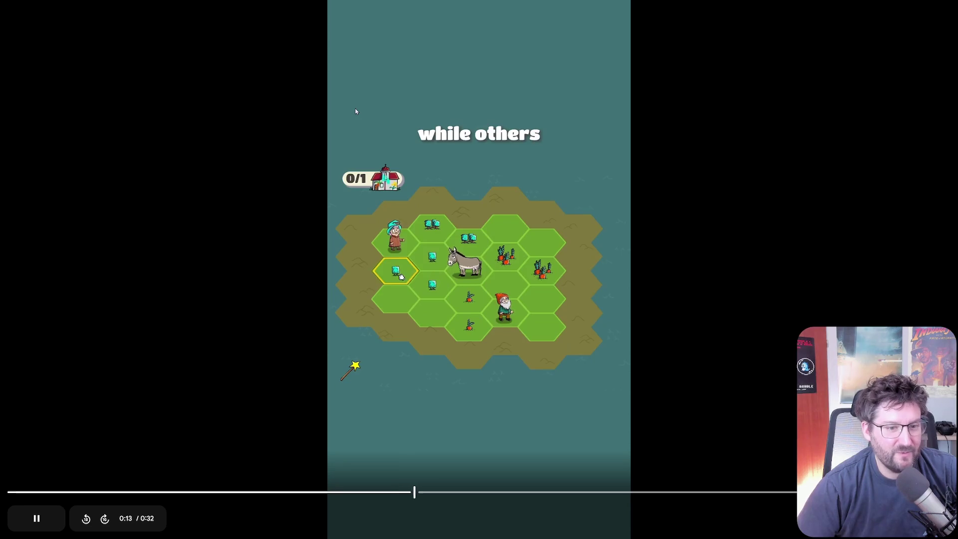
{"action": "left_click", "coordinate": [363, 495]}
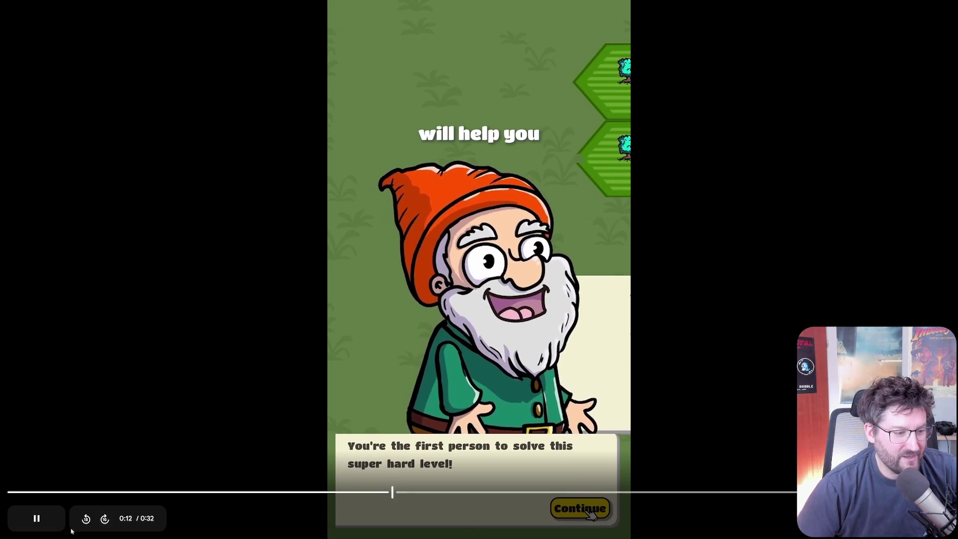
{"action": "left_click", "coordinate": [44, 528]}
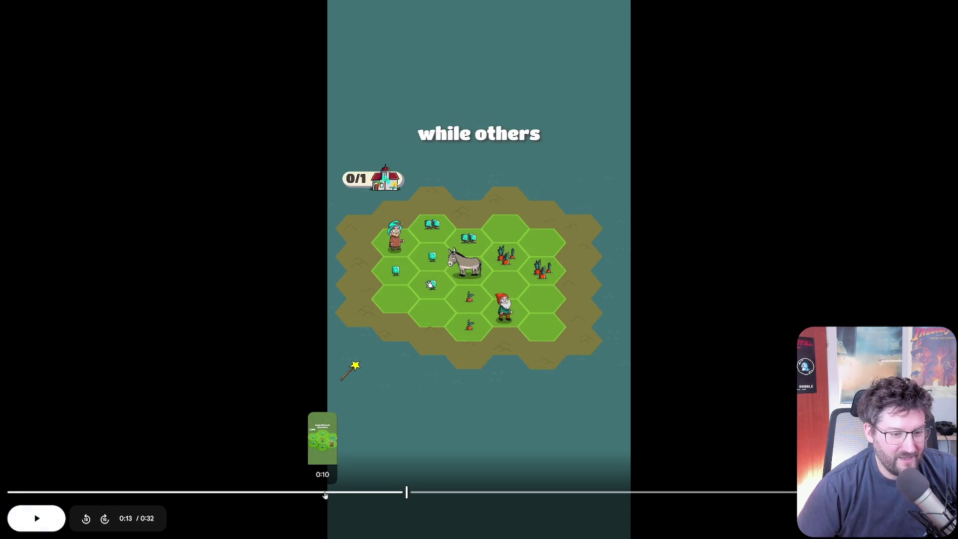
{"action": "left_click", "coordinate": [331, 493]}
{"action": "left_click", "coordinate": [40, 521]}
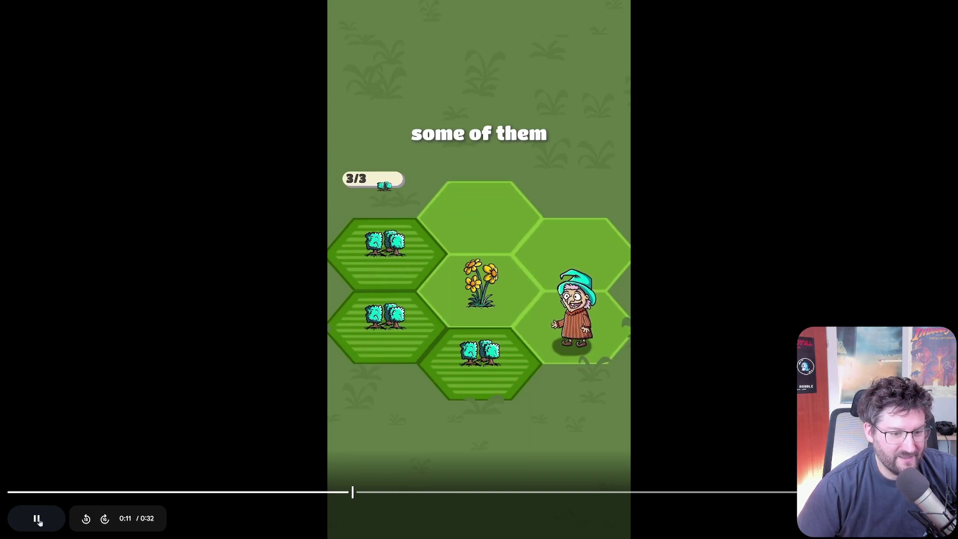
{"action": "left_click", "coordinate": [38, 519]}
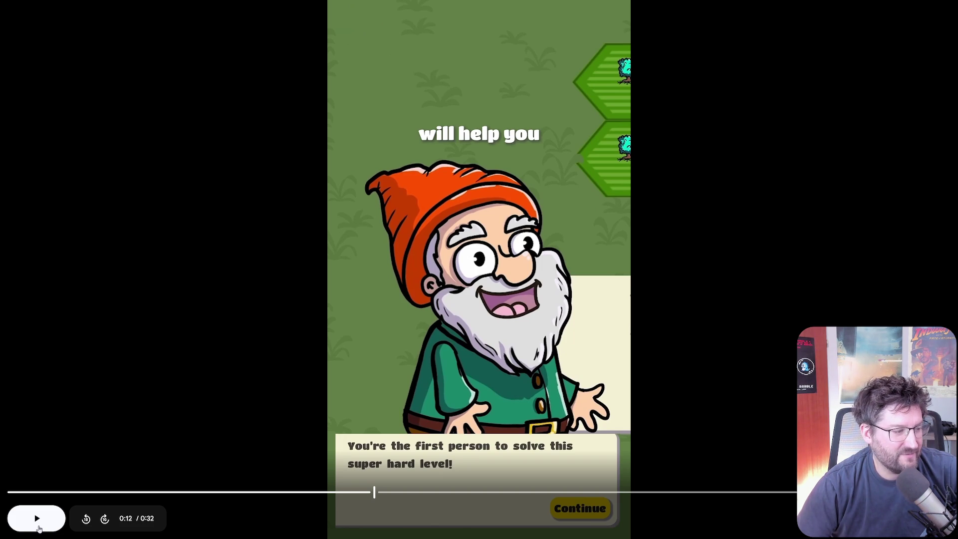
Let the trailer finish, exit fullscreen and show the Windows desktop
{"action": "left_click", "coordinate": [39, 527]}
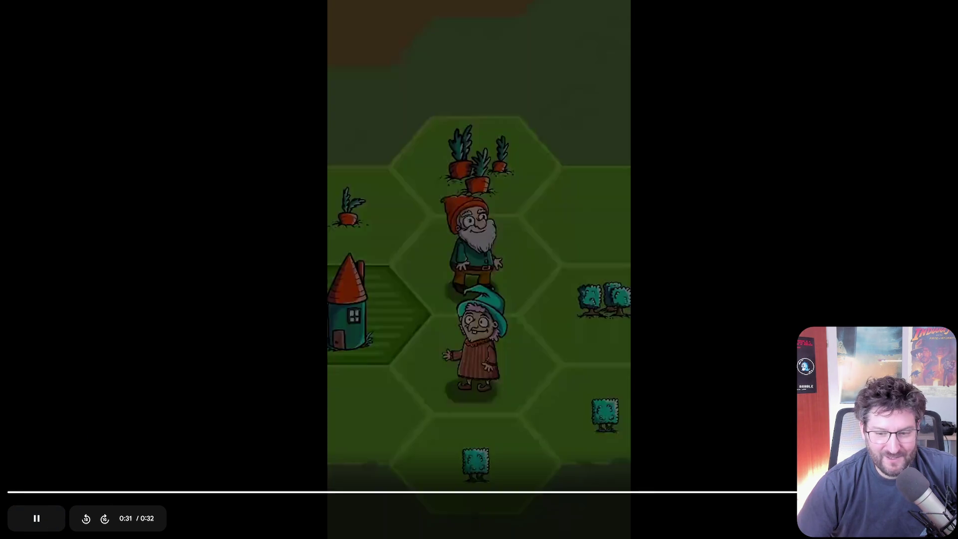
{"action": "key", "text": "Escape"}
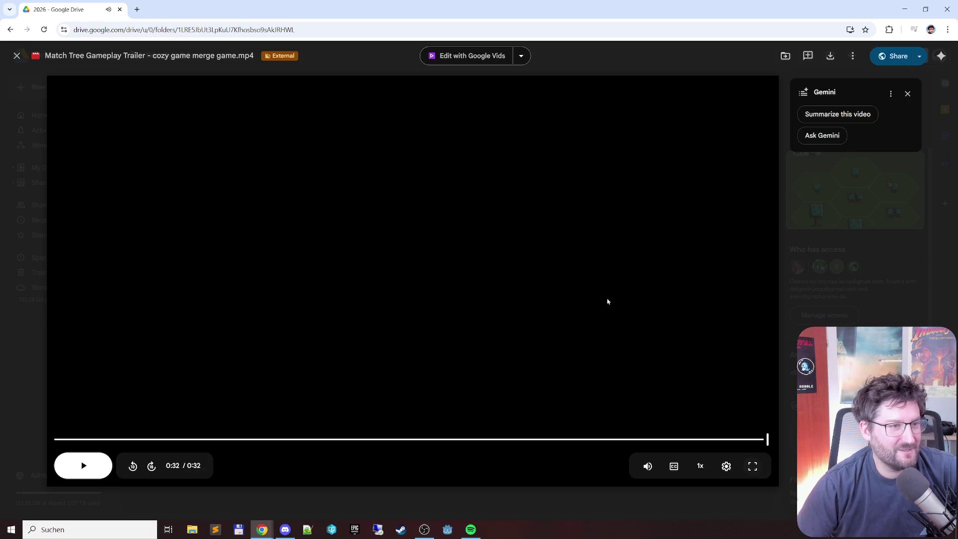
{"action": "key", "text": "super+d"}
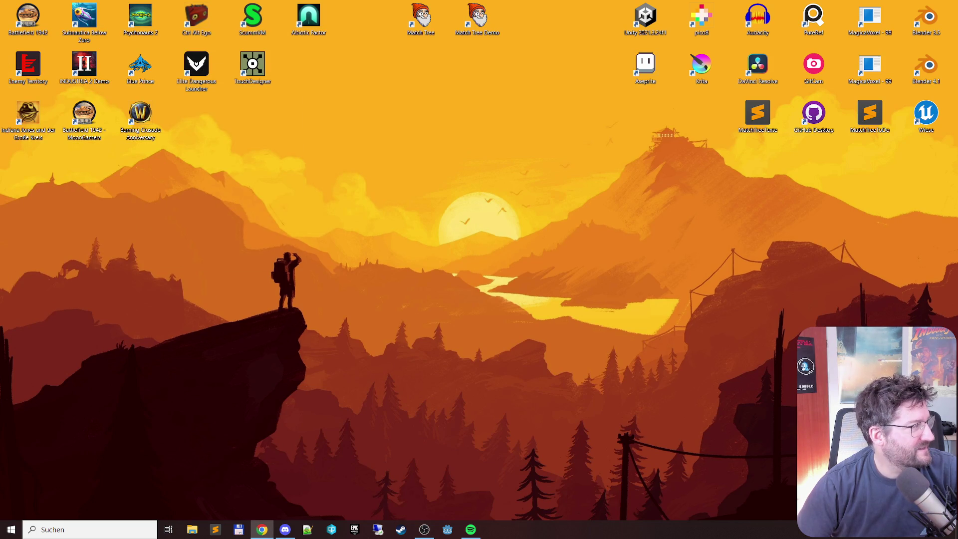
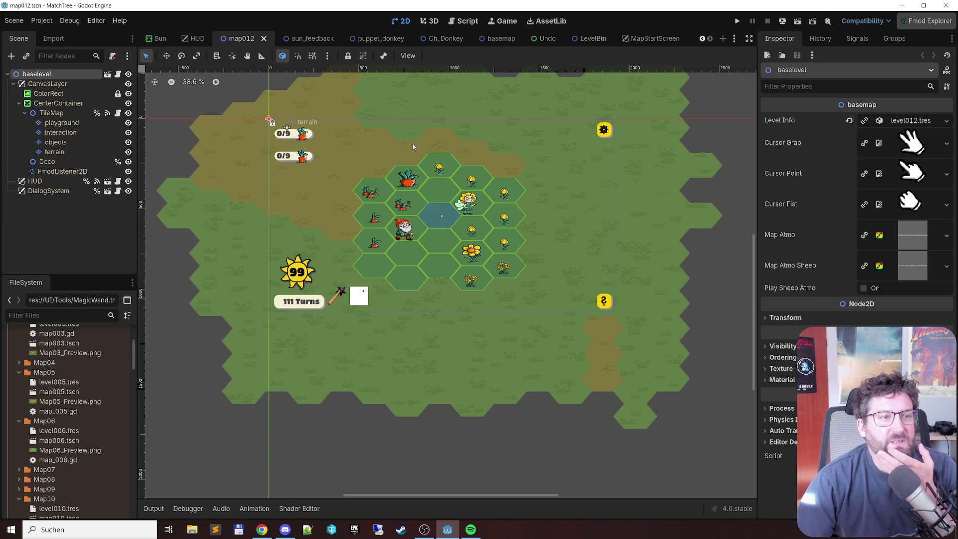
Close every open scene tab except Undo using the tab's Close Other Tabs option
{"action": "scroll", "coordinate": [275, 119], "scroll_direction": "up", "scroll_amount": 2}
{"action": "scroll", "coordinate": [280, 122], "scroll_direction": "down", "scroll_amount": 3}
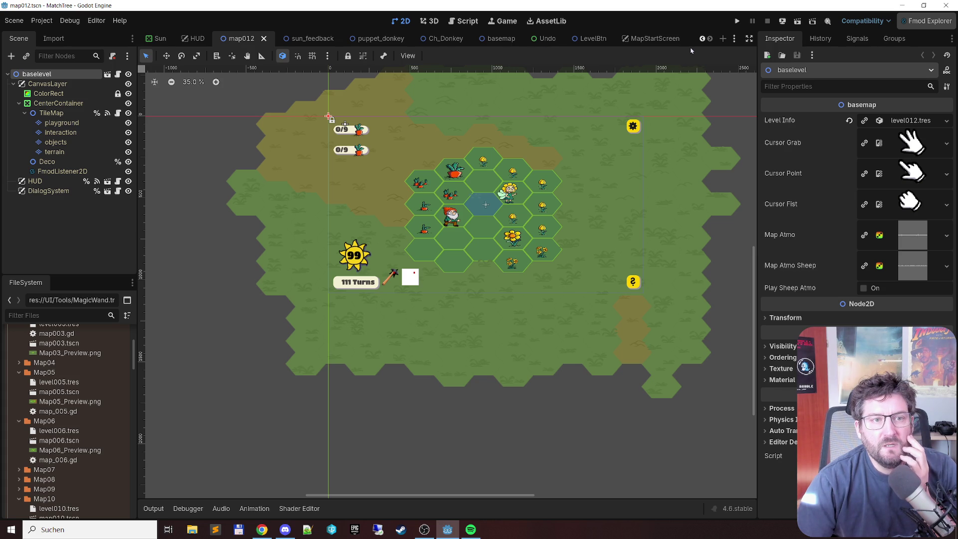
{"action": "right_click", "coordinate": [538, 39]}
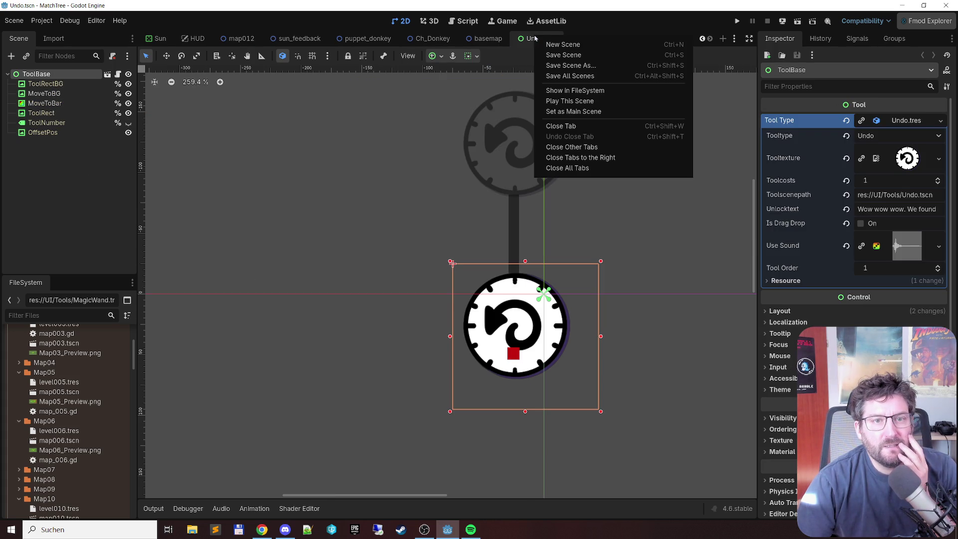
{"action": "left_click", "coordinate": [607, 145]}
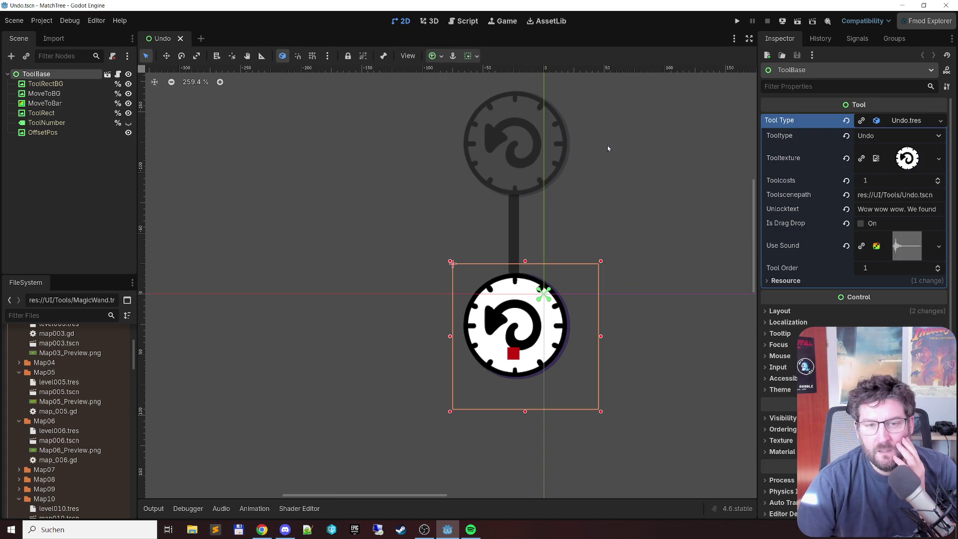
{"action": "left_click", "coordinate": [467, 22]}
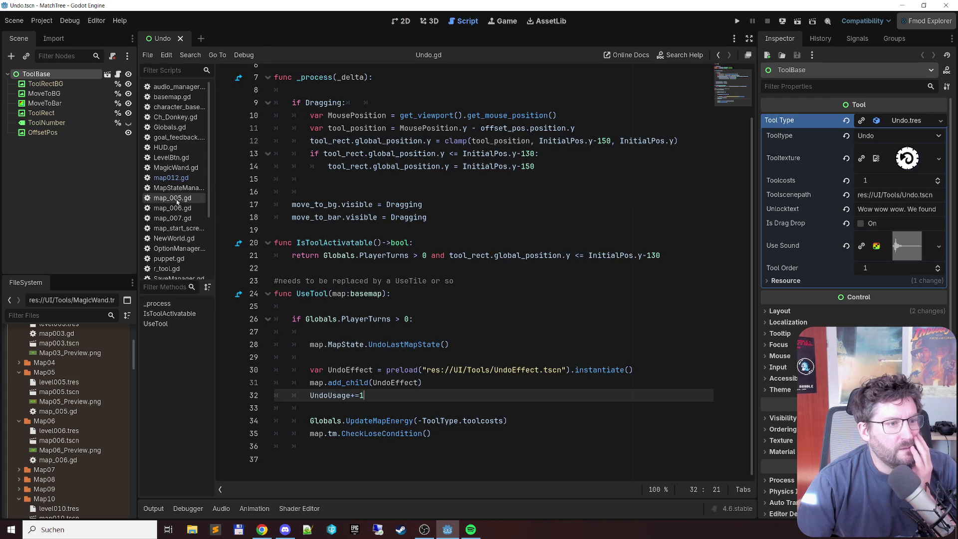
Close all scripts except Undo.gd, then open the map012.tscn level scene
{"action": "scroll", "coordinate": [184, 197], "scroll_direction": "down", "scroll_amount": 5}
{"action": "right_click", "coordinate": [166, 257]}
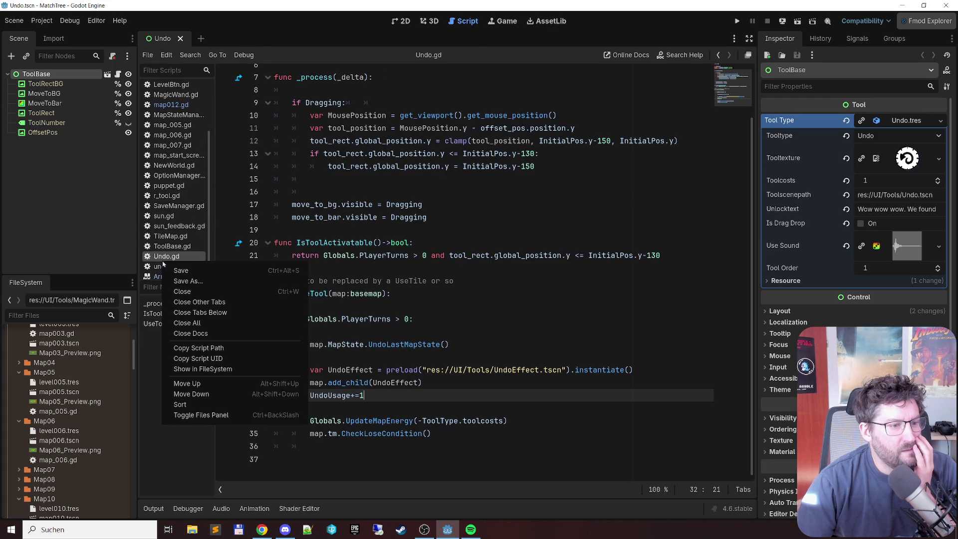
{"action": "left_click", "coordinate": [203, 301]}
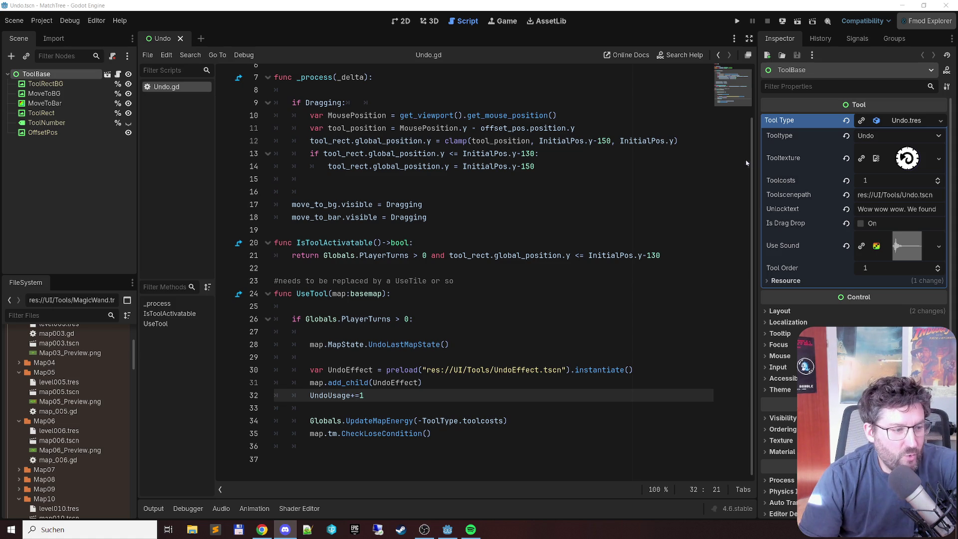
{"action": "scroll", "coordinate": [87, 449], "scroll_direction": "down", "scroll_amount": 5}
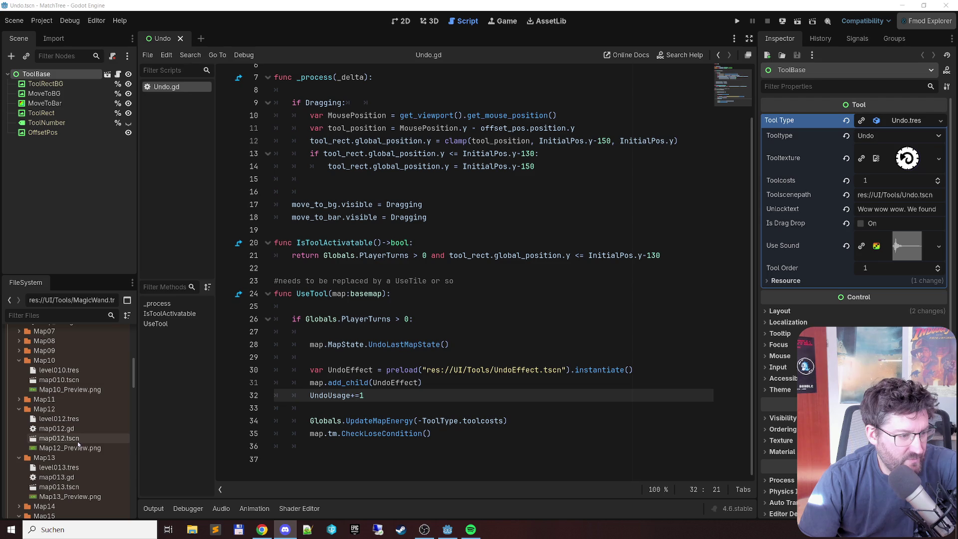
{"action": "double_click", "coordinate": [77, 439]}
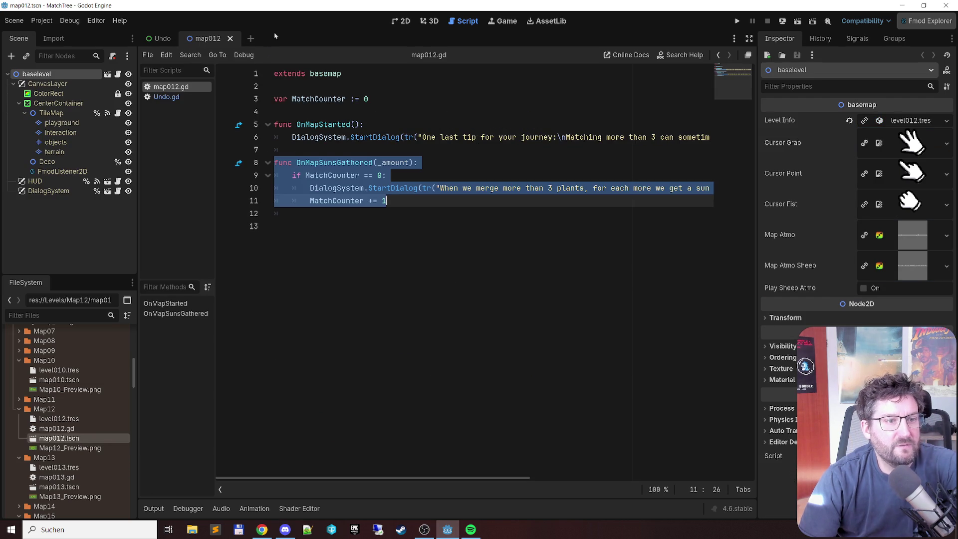
Test-run map012 with F6, switch the game to landscape resolution, then close the game window
{"action": "key", "text": "F6"}
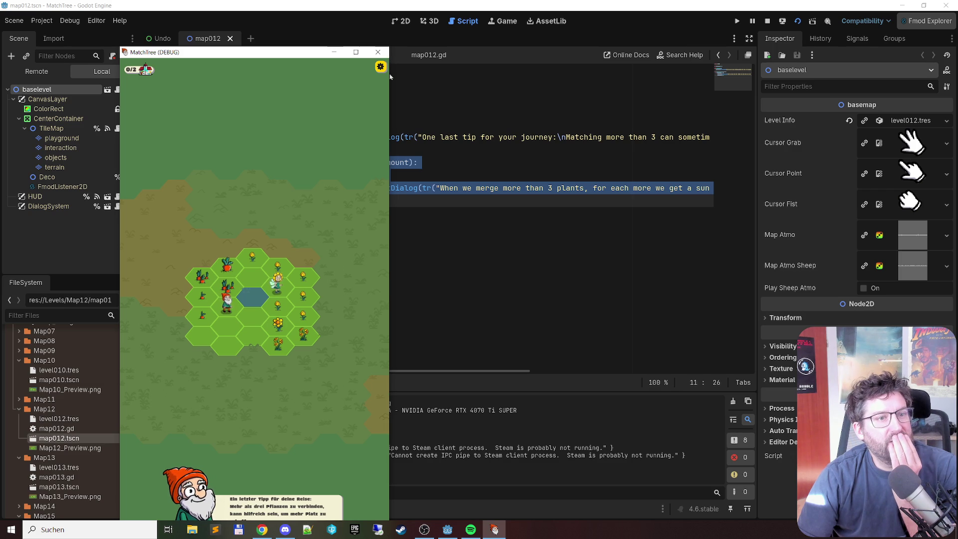
{"action": "left_click", "coordinate": [380, 67]}
{"action": "left_click", "coordinate": [281, 276]}
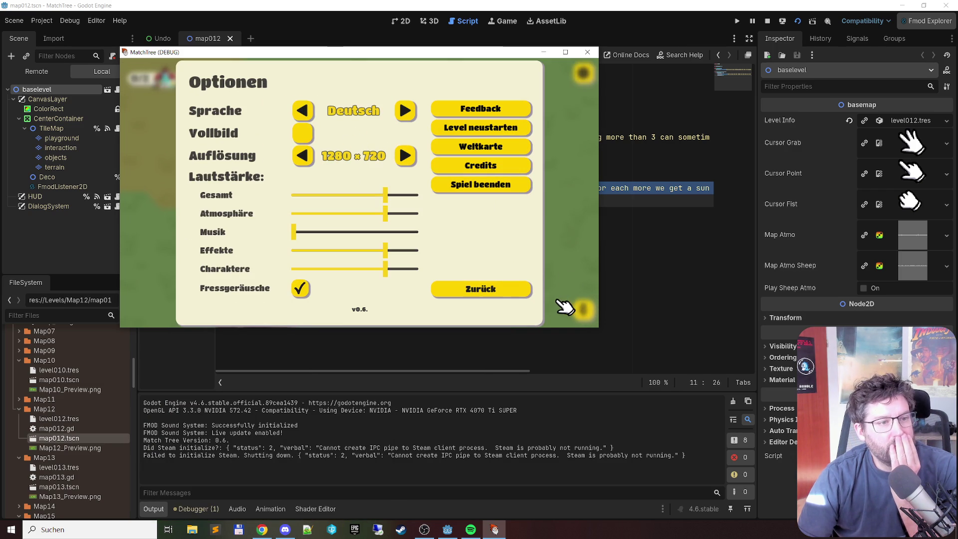
{"action": "left_click", "coordinate": [506, 292]}
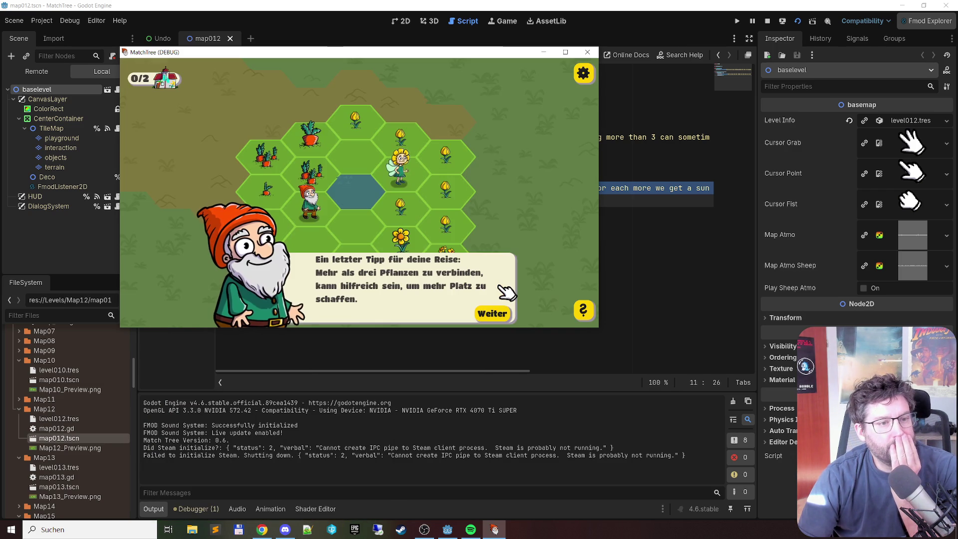
{"action": "left_click", "coordinate": [506, 313]}
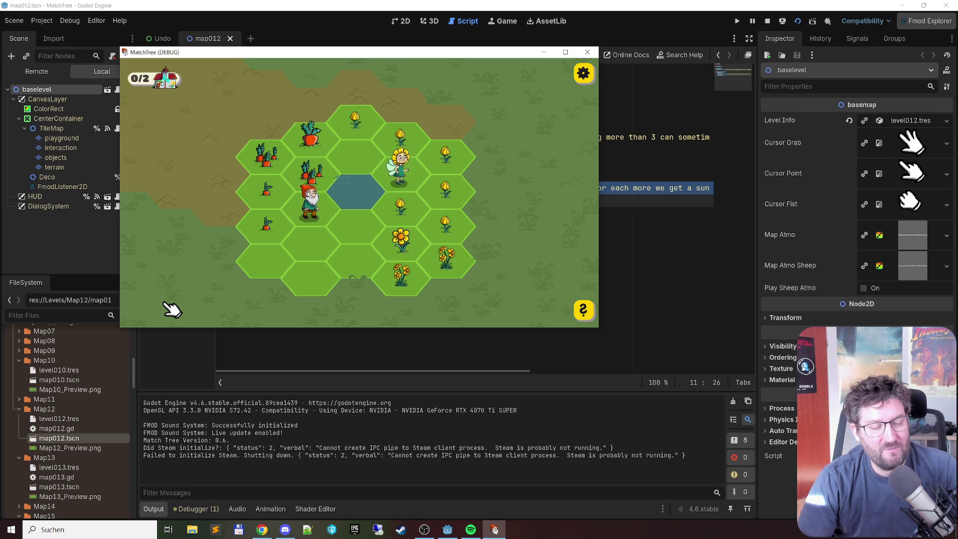
{"action": "left_click", "coordinate": [588, 53]}
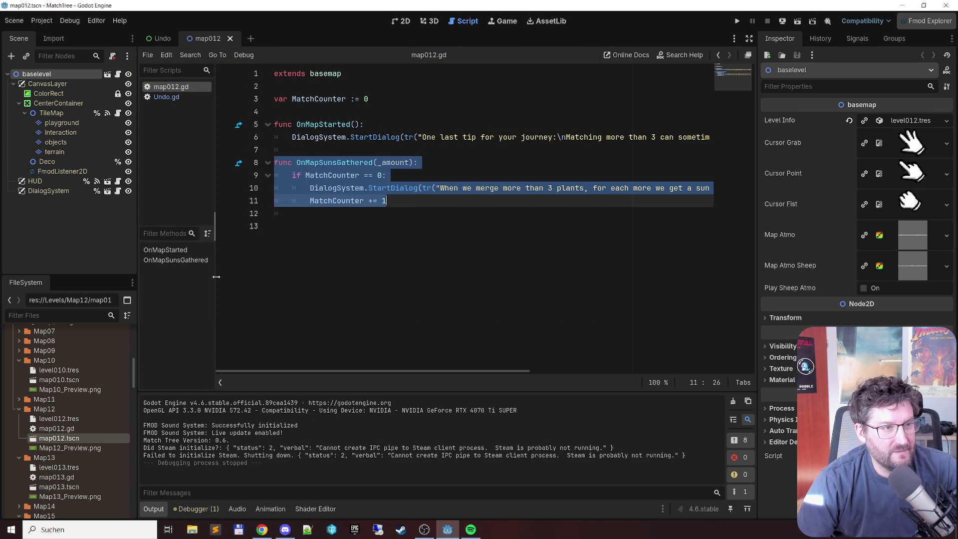
Filter files for 'hud', open HUD.gd, add a breakpoint on line 52, and rerun the game
{"action": "left_click", "coordinate": [62, 315]}
{"action": "type", "text": "hud"}
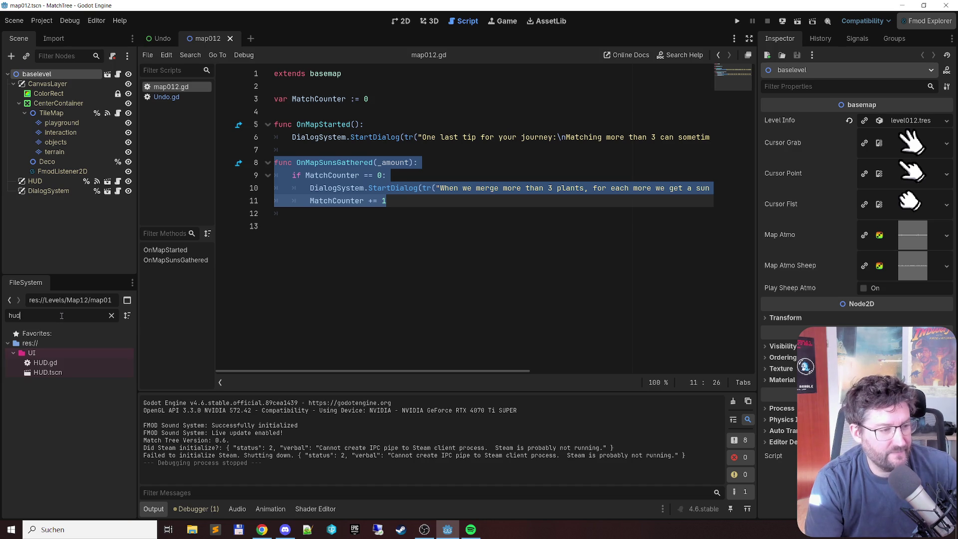
{"action": "double_click", "coordinate": [79, 363]}
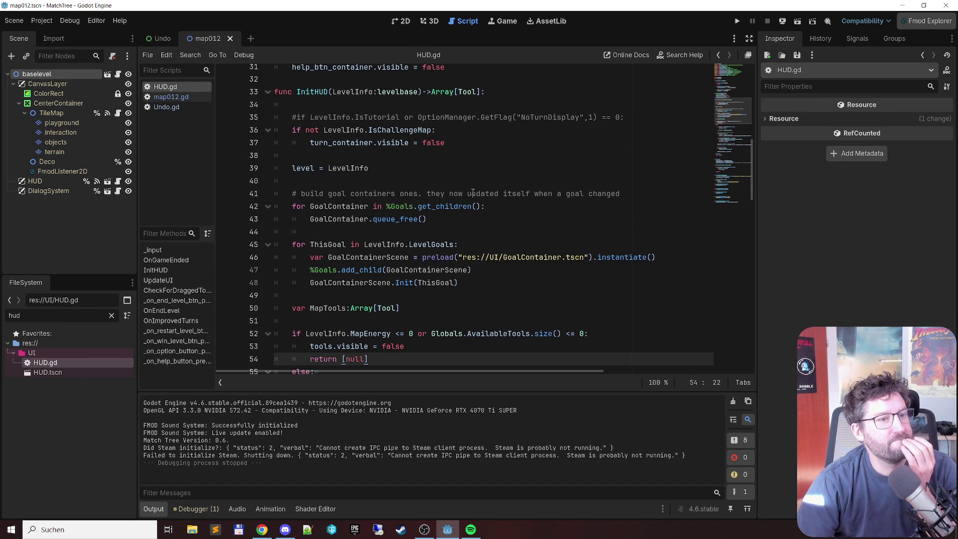
{"action": "scroll", "coordinate": [471, 188], "scroll_direction": "down", "scroll_amount": 3}
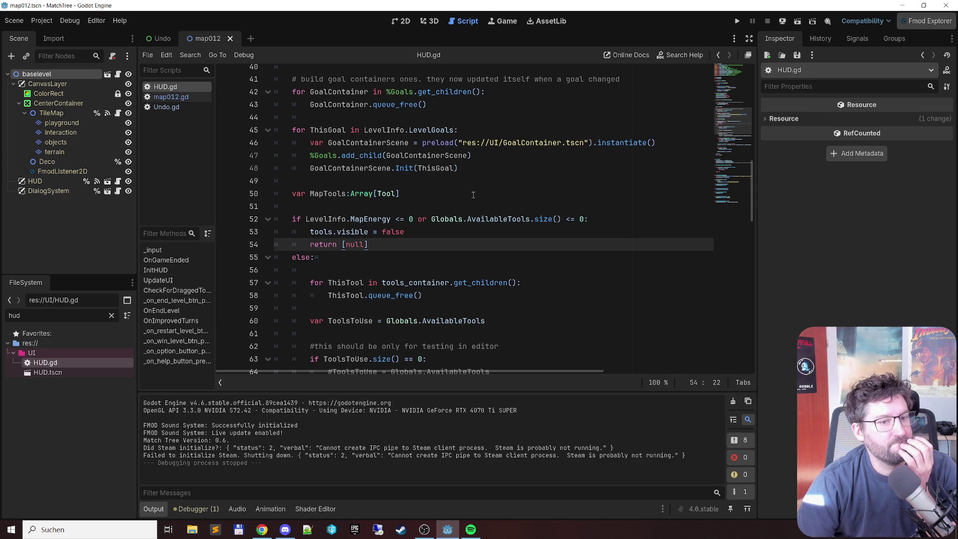
{"action": "left_click", "coordinate": [467, 220]}
{"action": "key", "text": "F9"}
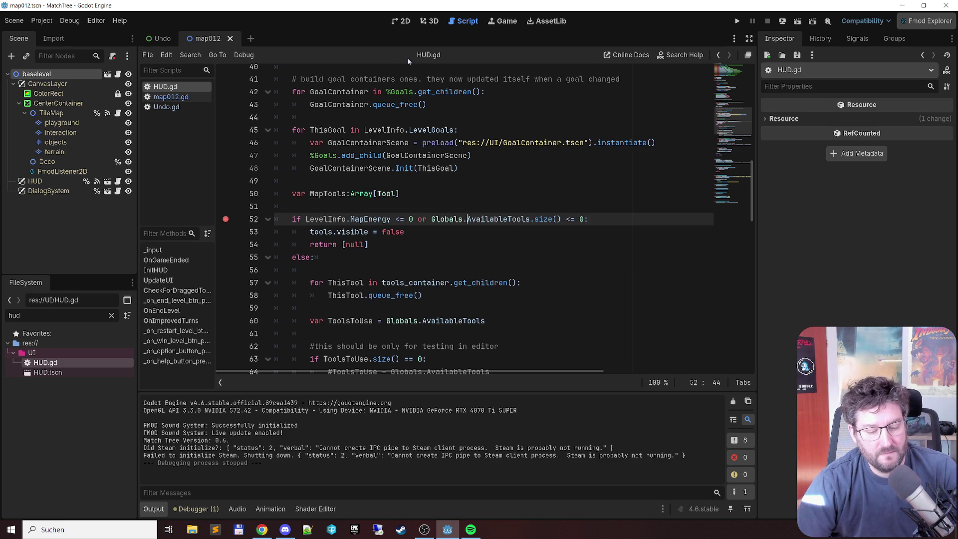
{"action": "key", "text": "F5"}
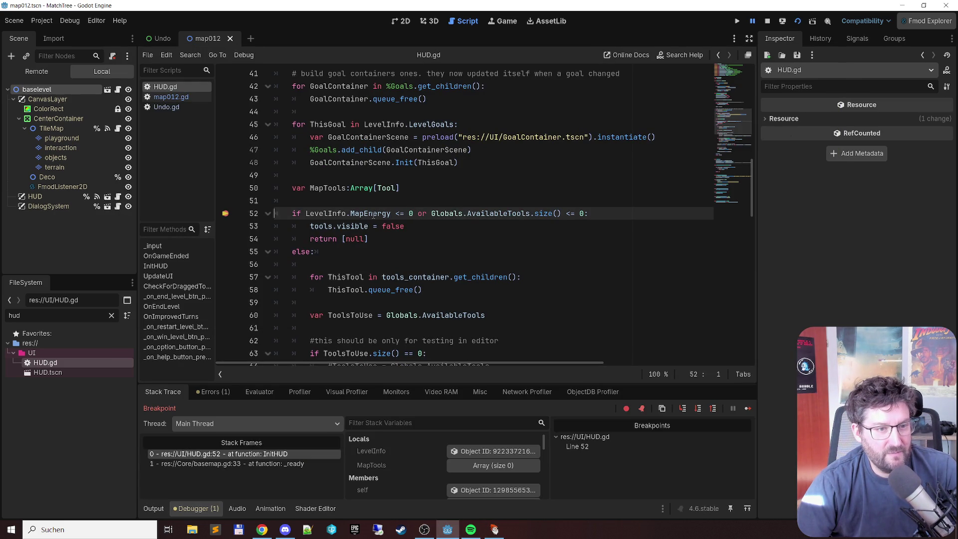
Step over to line 53 and inspect LevelInfo ('The lake', Map Energy 4) in the Inspector
{"action": "mouse_move", "coordinate": [373, 214]}
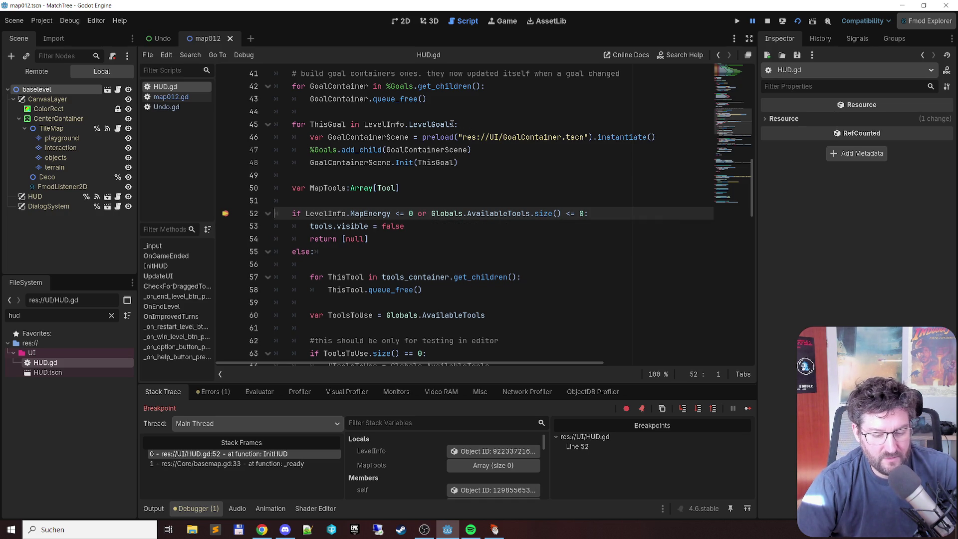
{"action": "key", "text": "F10"}
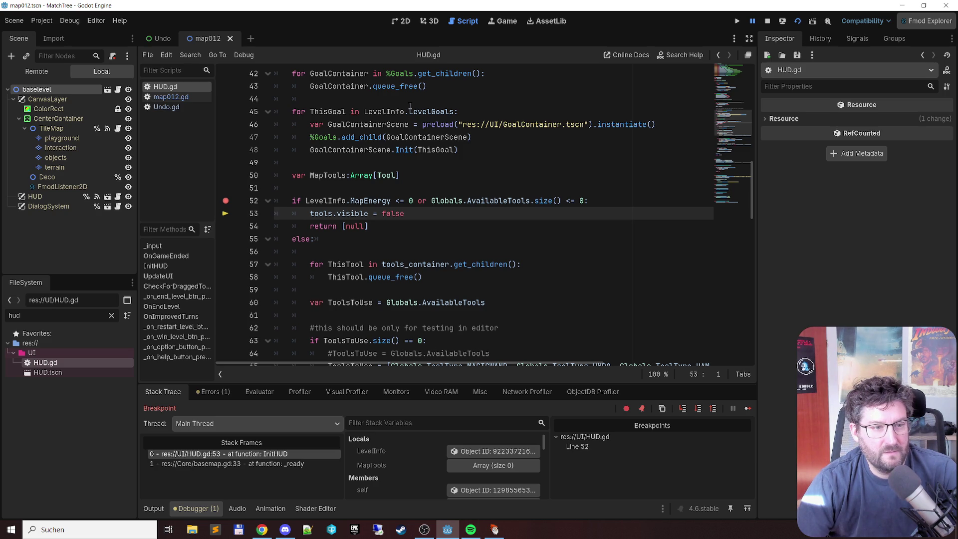
{"action": "mouse_move", "coordinate": [544, 201]}
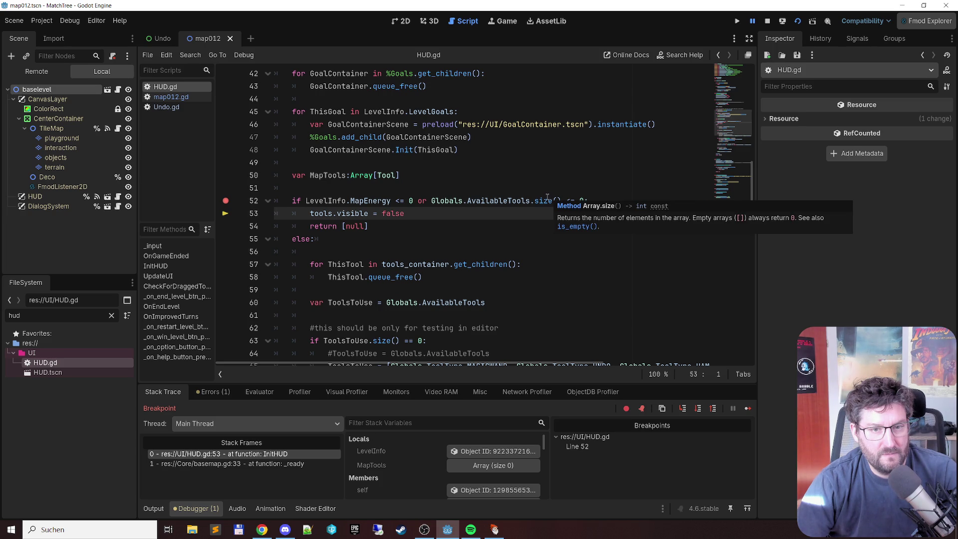
{"action": "mouse_move", "coordinate": [506, 201]}
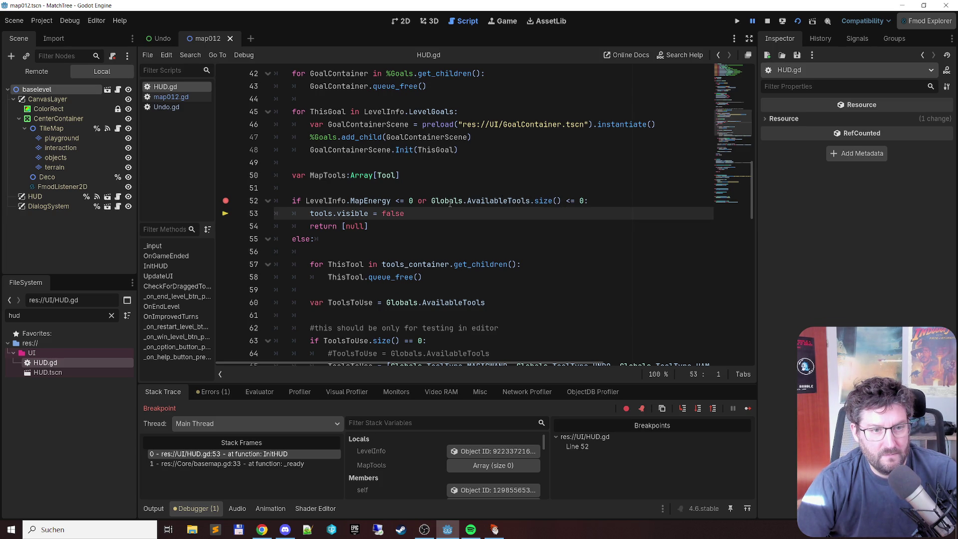
{"action": "scroll", "coordinate": [370, 486], "scroll_direction": "down", "scroll_amount": 6}
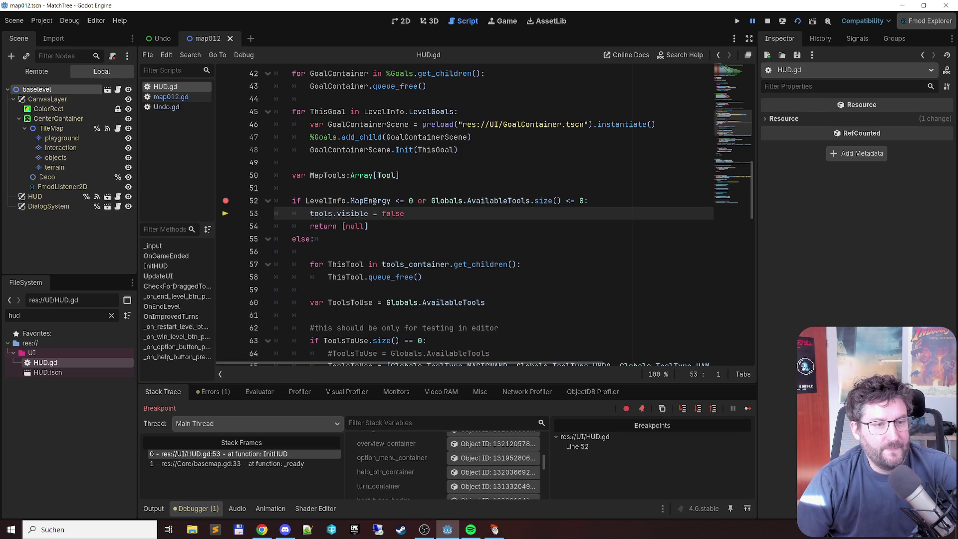
{"action": "scroll", "coordinate": [423, 474], "scroll_direction": "up", "scroll_amount": 5}
{"action": "scroll", "coordinate": [423, 475], "scroll_direction": "up", "scroll_amount": 2}
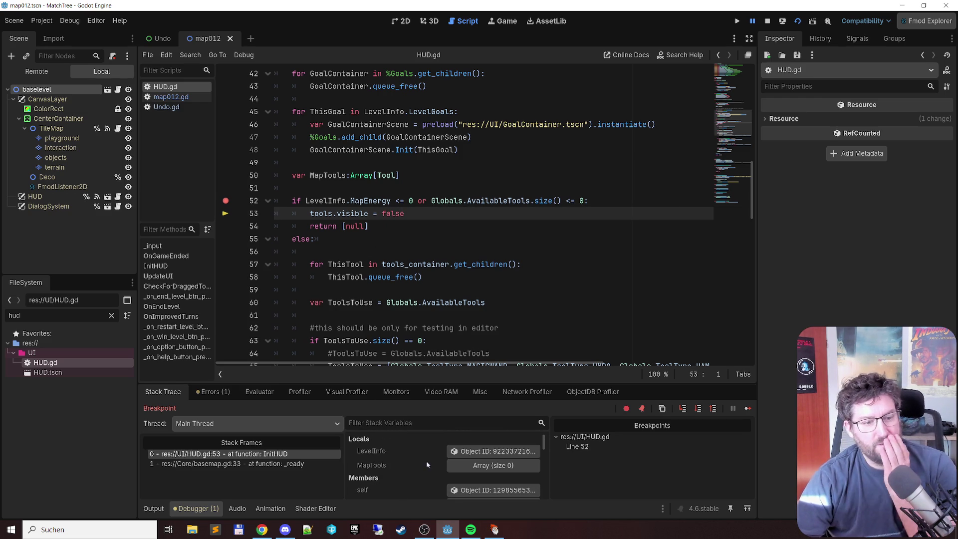
{"action": "left_click", "coordinate": [488, 454]}
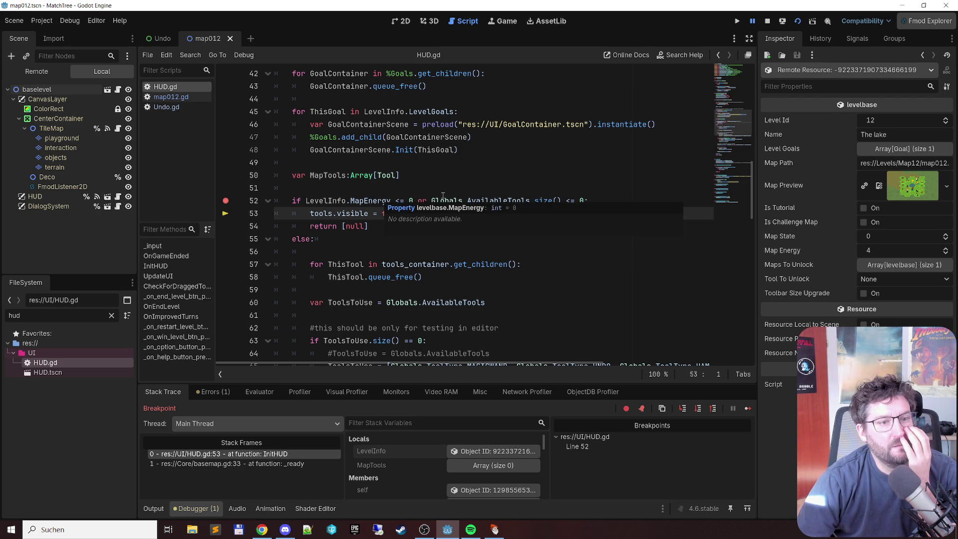
{"action": "scroll", "coordinate": [445, 200], "scroll_direction": "up", "scroll_amount": 3}
Open the Globals object from the debugger variables, showing Available Tools as an empty array (size 0)
{"action": "scroll", "coordinate": [445, 200], "scroll_direction": "up", "scroll_amount": 3}
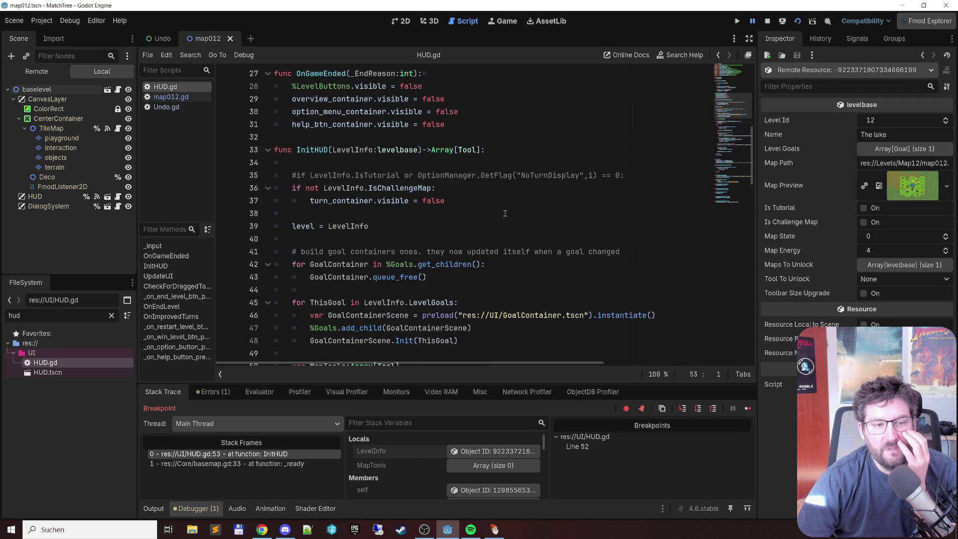
{"action": "scroll", "coordinate": [524, 214], "scroll_direction": "down", "scroll_amount": 3}
{"action": "scroll", "coordinate": [479, 217], "scroll_direction": "down", "scroll_amount": 1}
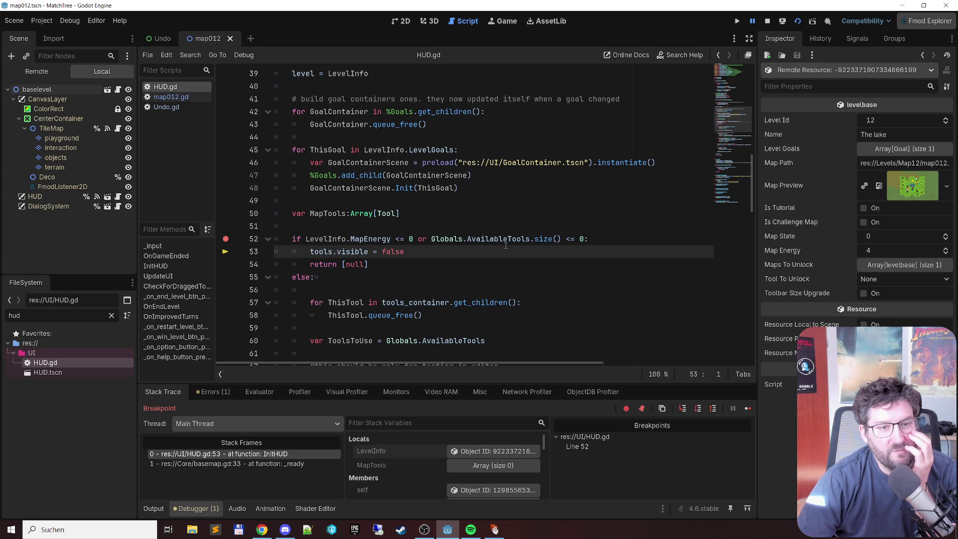
{"action": "mouse_move", "coordinate": [496, 240]}
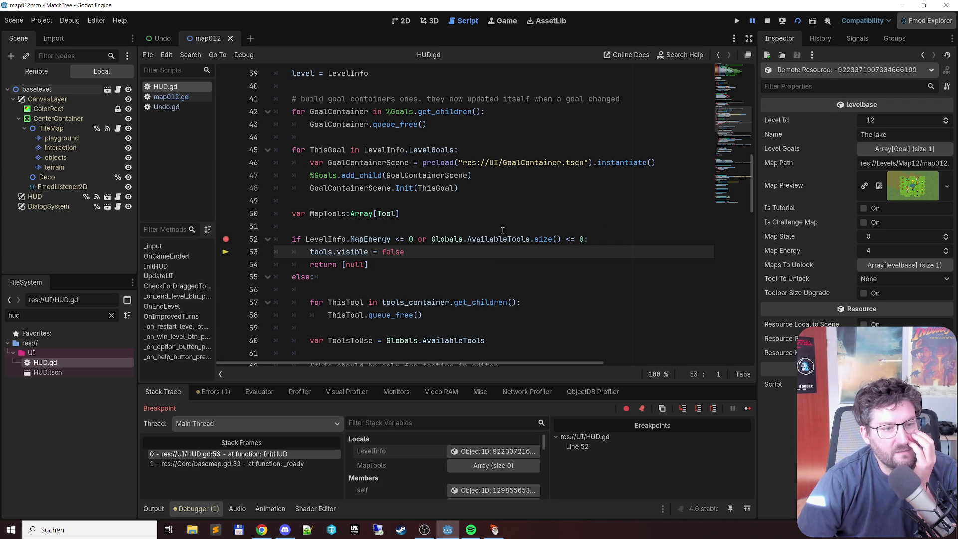
{"action": "scroll", "coordinate": [510, 211], "scroll_direction": "down", "scroll_amount": 2}
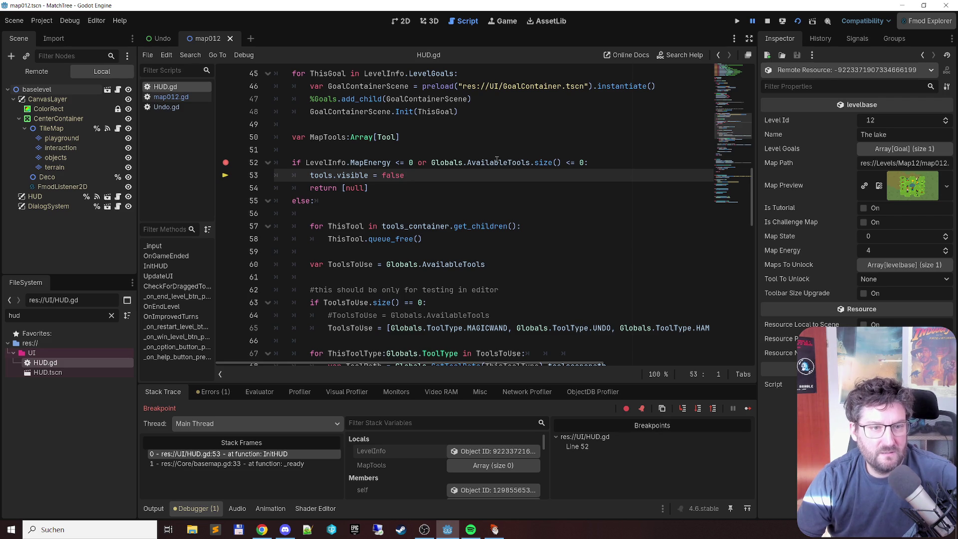
{"action": "mouse_move", "coordinate": [493, 160]}
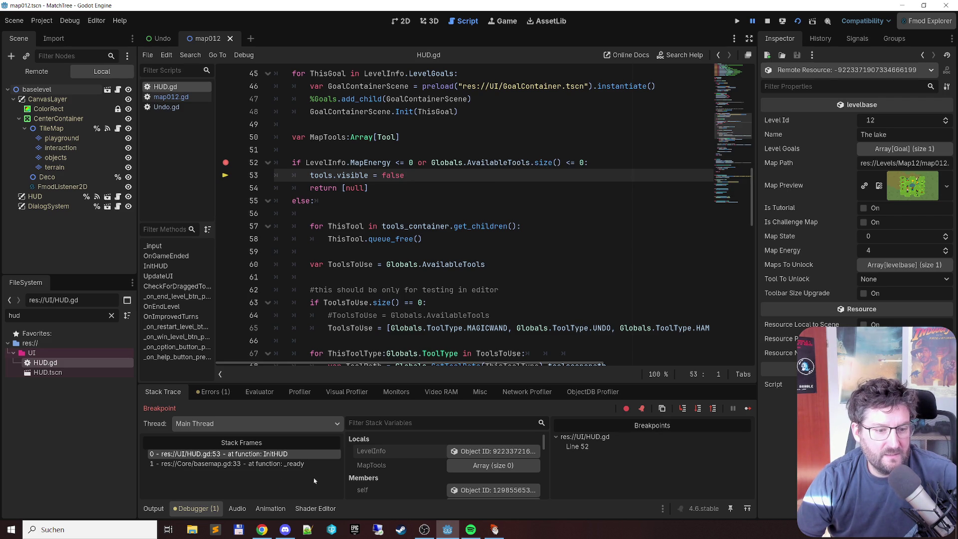
{"action": "scroll", "coordinate": [411, 478], "scroll_direction": "down", "scroll_amount": 5}
{"action": "scroll", "coordinate": [411, 478], "scroll_direction": "down", "scroll_amount": 5}
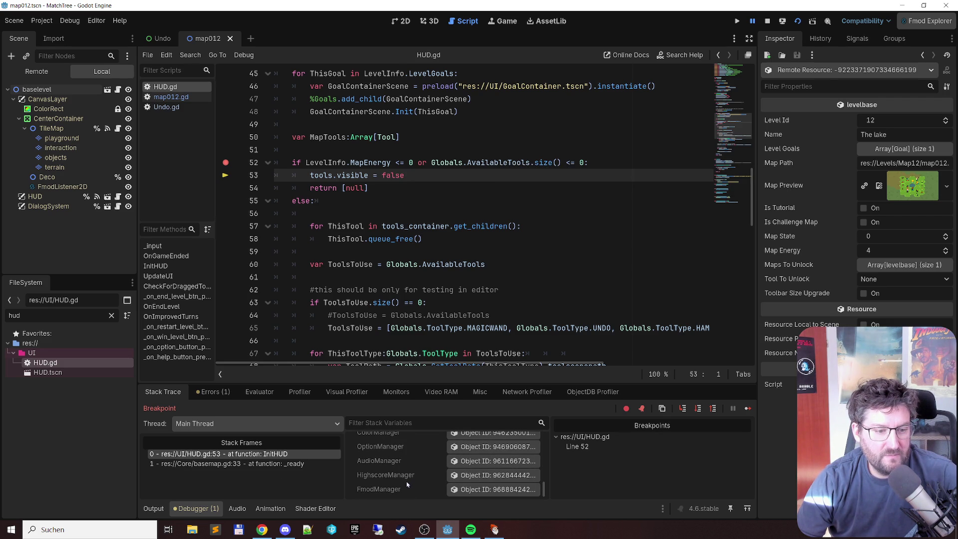
{"action": "scroll", "coordinate": [407, 483], "scroll_direction": "up", "scroll_amount": 5}
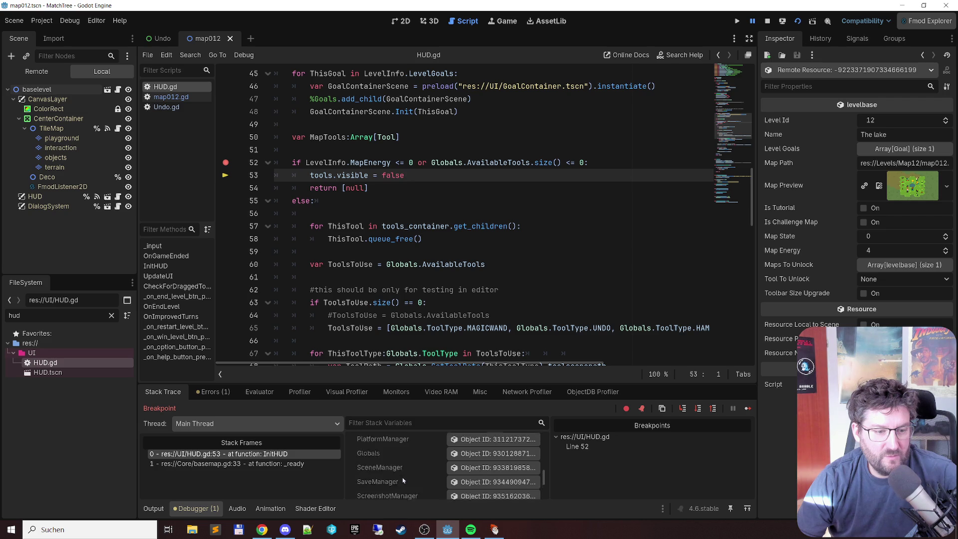
{"action": "left_click", "coordinate": [472, 462]}
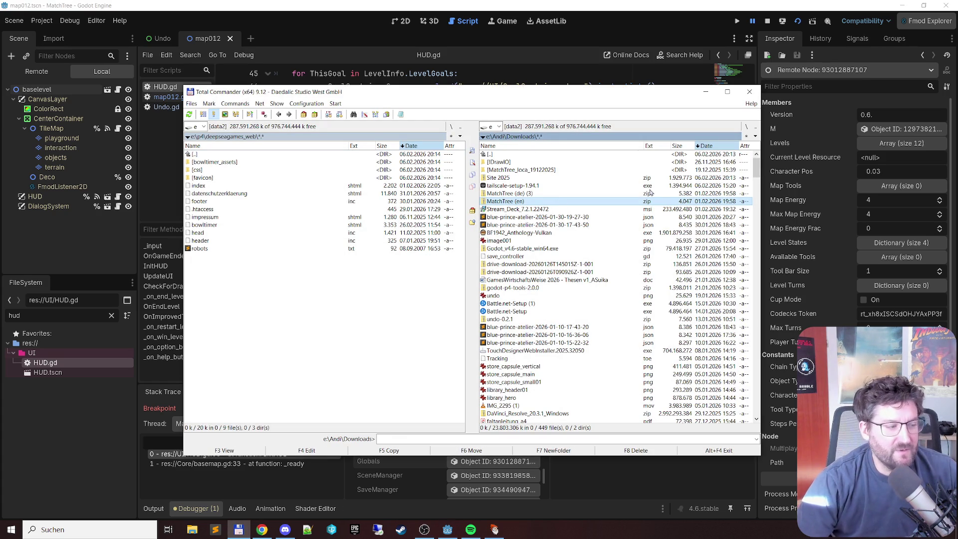
Switch Total Commander's right panel to drive C: and go into Users and the user's home folder
{"action": "key", "text": "alt+F2"}
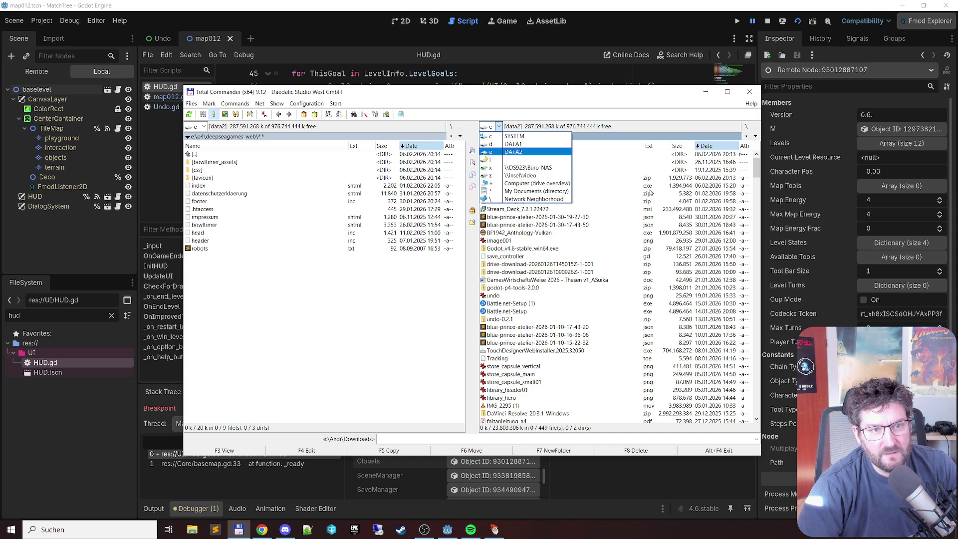
{"action": "key", "text": "Up"}
{"action": "key", "text": "Up"}
{"action": "key", "text": "Return"}
{"action": "key", "text": "Down"}
{"action": "key", "text": "Down"}
{"action": "key", "text": "Down"}
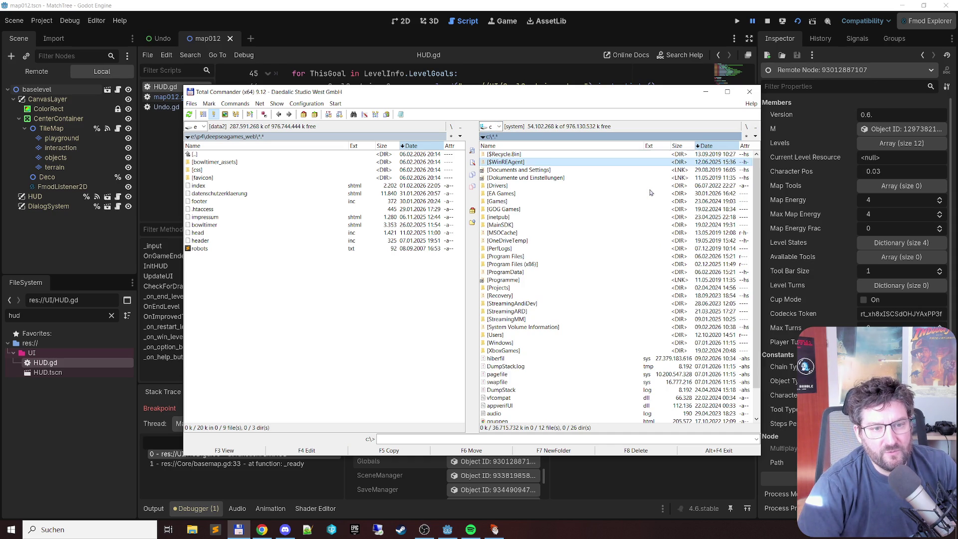
{"action": "key", "text": "Down"}
{"action": "key", "text": "Down"}
{"action": "key", "text": "Down"}
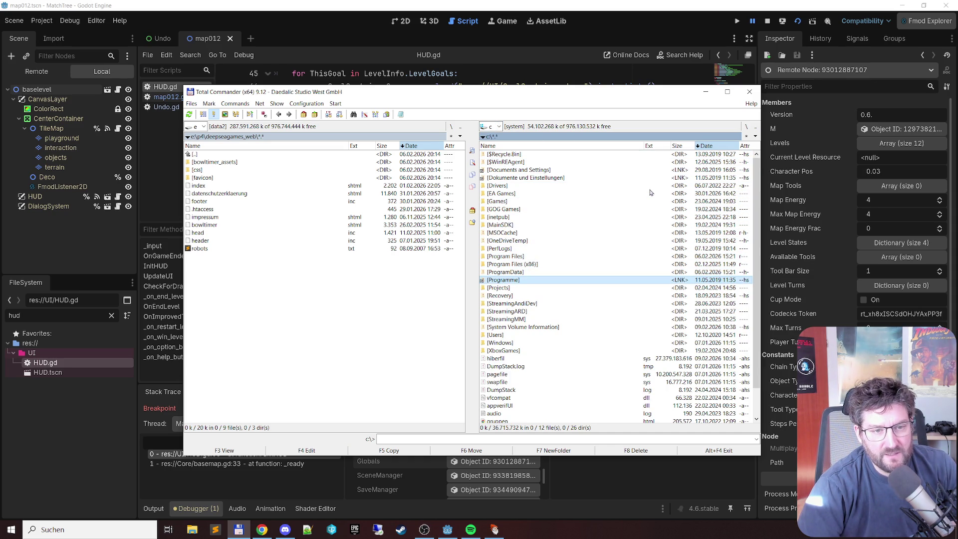
{"action": "type", "text": "u"}
{"action": "key", "text": "Return"}
{"action": "type", "text": "a"}
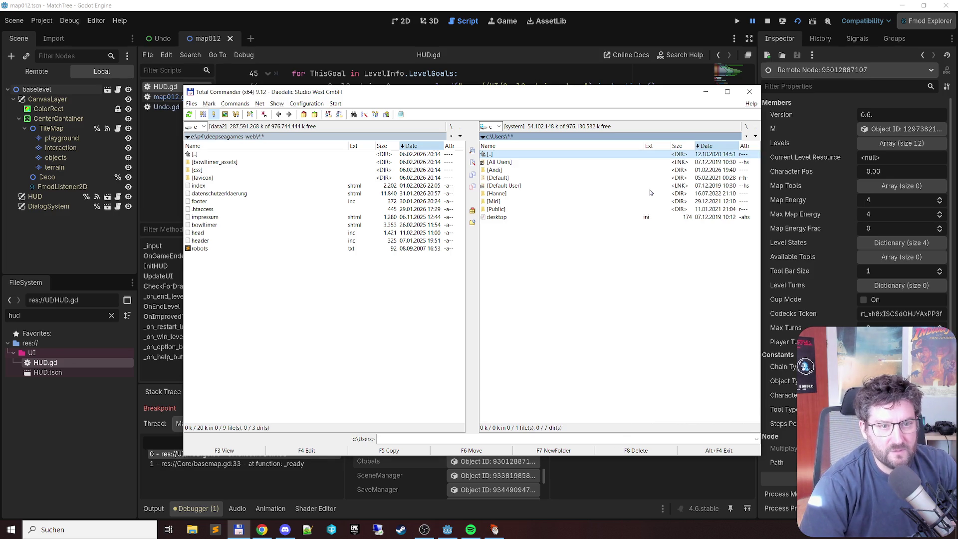
{"action": "type", "text": "n"}
{"action": "key", "text": "Return"}
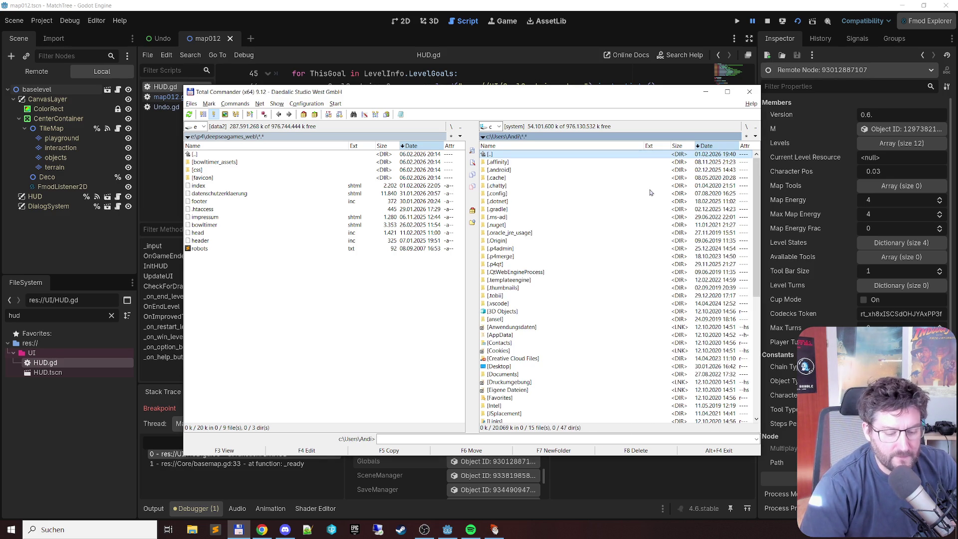
Navigate to AppData\Roaming\MatchTree\saves and open MatchTree.sav in the editor with F4
{"action": "type", "text": "ap"}
{"action": "key", "text": "Return"}
{"action": "type", "text": "r"}
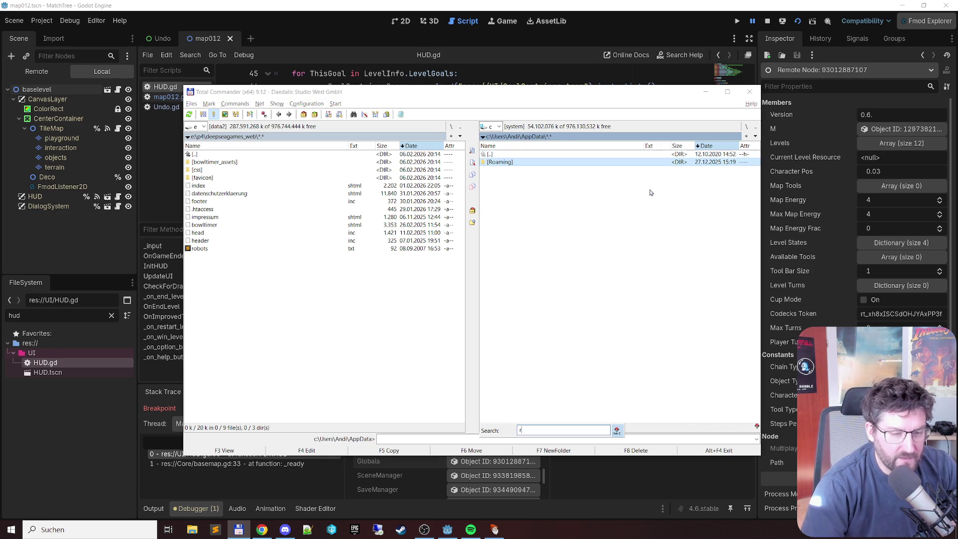
{"action": "key", "text": "Return"}
{"action": "type", "text": "ma"}
{"action": "key", "text": "Down"}
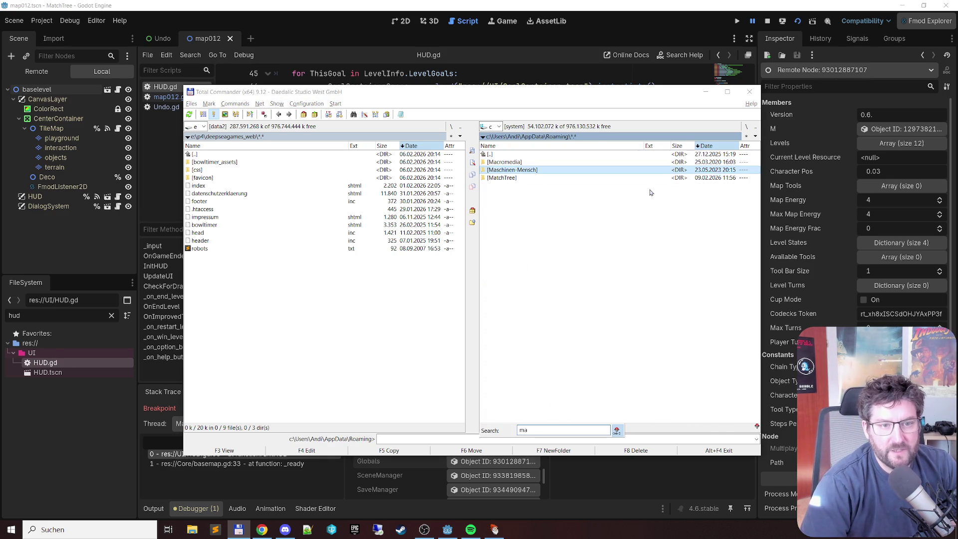
{"action": "key", "text": "Return"}
{"action": "key", "text": "Down"}
{"action": "key", "text": "Down"}
{"action": "key", "text": "Down"}
{"action": "key", "text": "Down"}
{"action": "key", "text": "Return"}
{"action": "key", "text": "Down"}
{"action": "key", "text": "Up"}
{"action": "key", "text": "F4"}
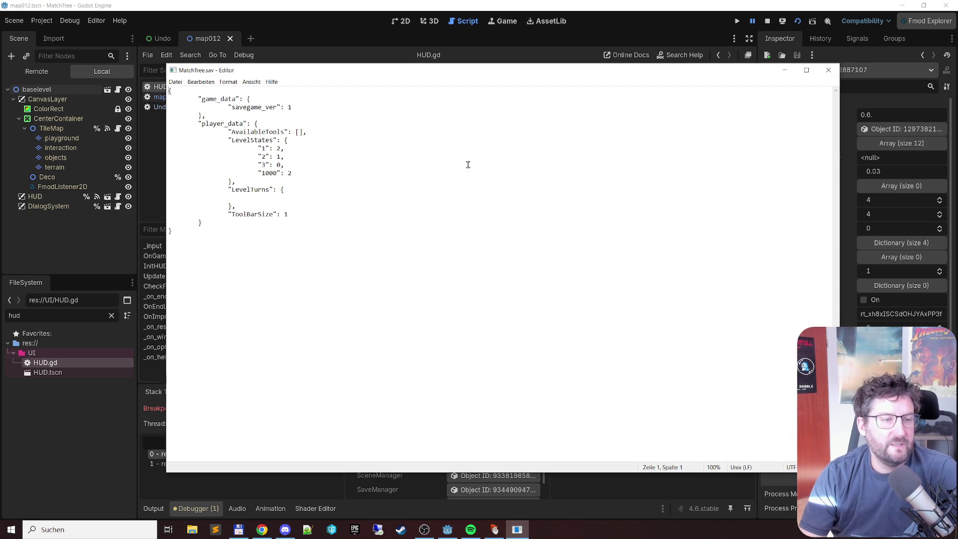
Set AvailableTools to [2] in MatchTree.sav, save it, and close Notepad
{"action": "left_click", "coordinate": [299, 132]}
{"action": "type", "text": "2"}
{"action": "key", "text": "ctrl+s"}
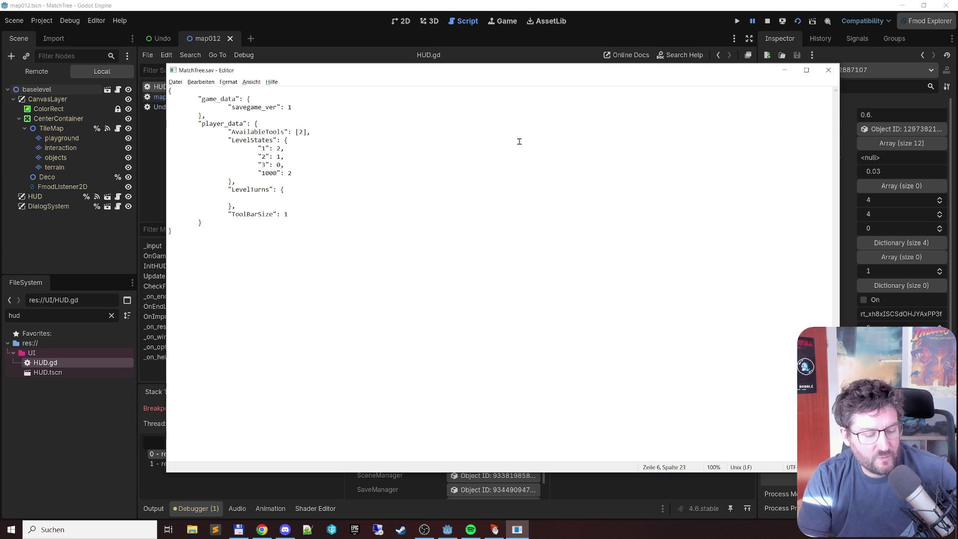
{"action": "key", "text": "alt+F4"}
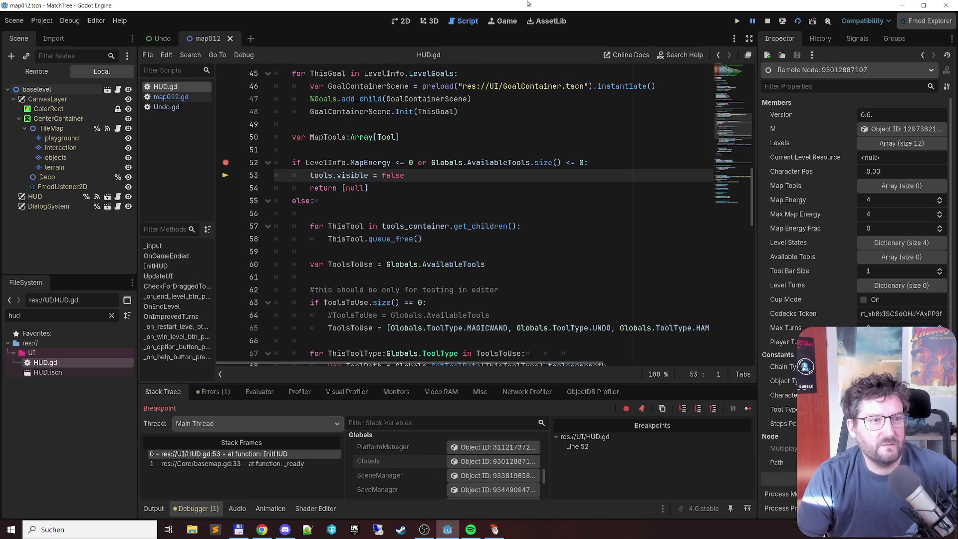
Stop the Godot debug run, remove the line 52 breakpoint in HUD.gd, and relaunch the game
{"action": "left_click", "coordinate": [527, 4]}
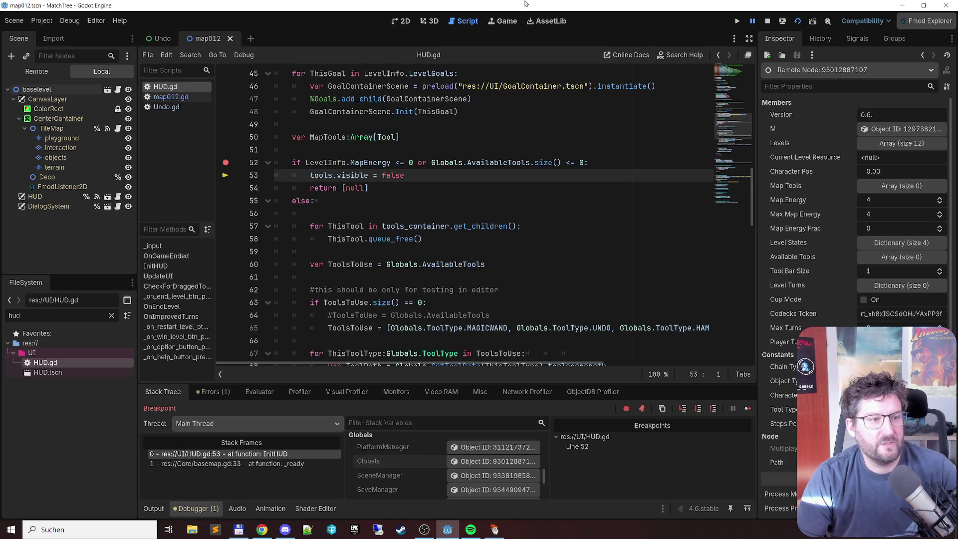
{"action": "left_click", "coordinate": [430, 174]}
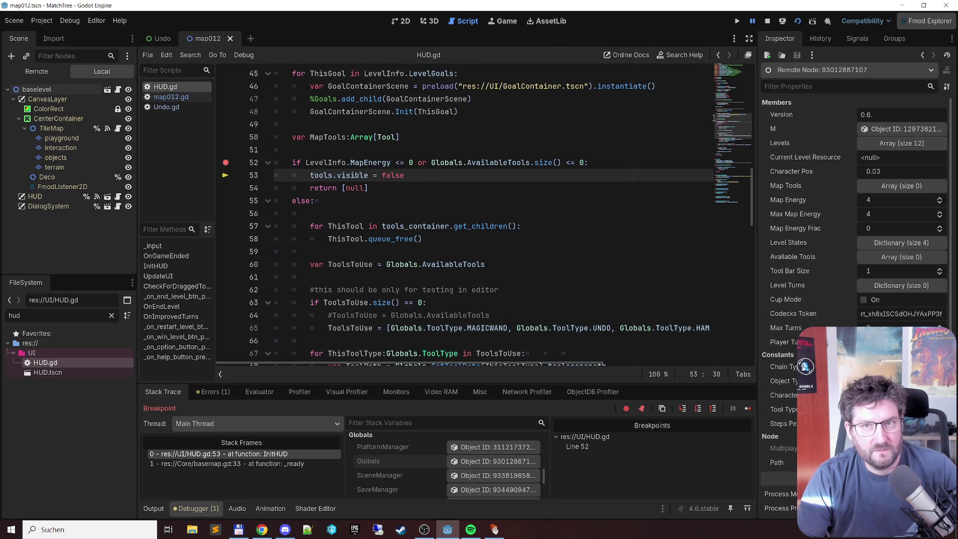
{"action": "left_click", "coordinate": [767, 21]}
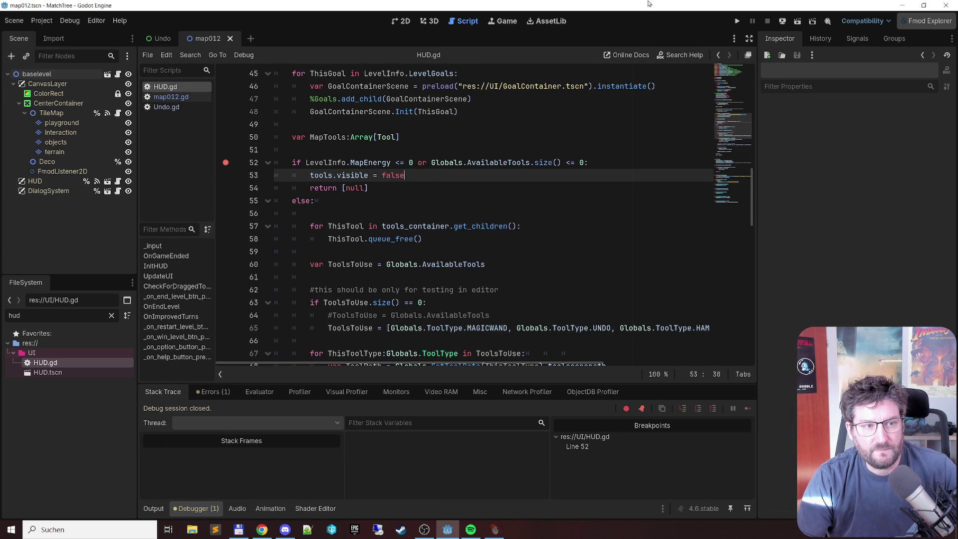
{"action": "left_click", "coordinate": [351, 162]}
{"action": "key", "text": "F9"}
{"action": "key", "text": "F5"}
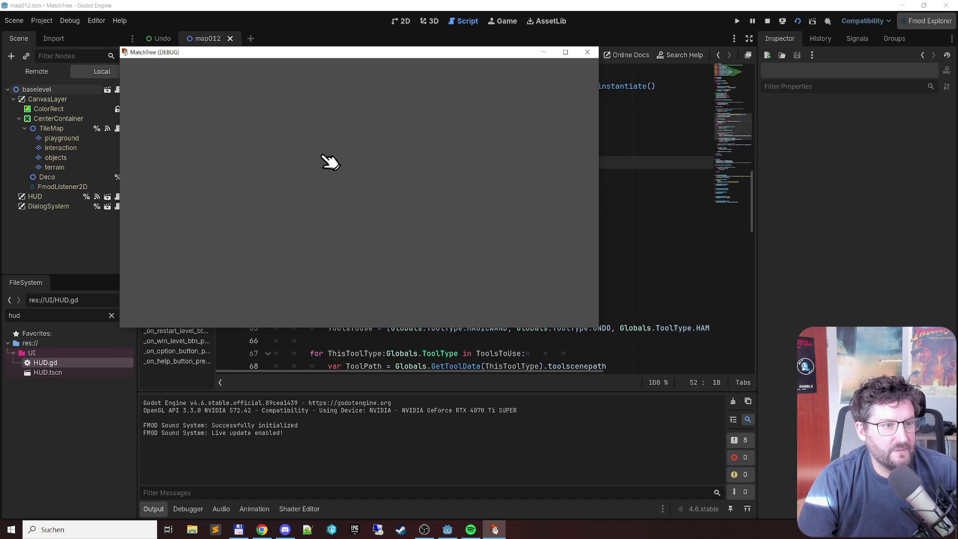
Dismiss the gnome's tip, drag the hammer tool onto a board hex, then close the game
{"action": "left_click", "coordinate": [495, 315]}
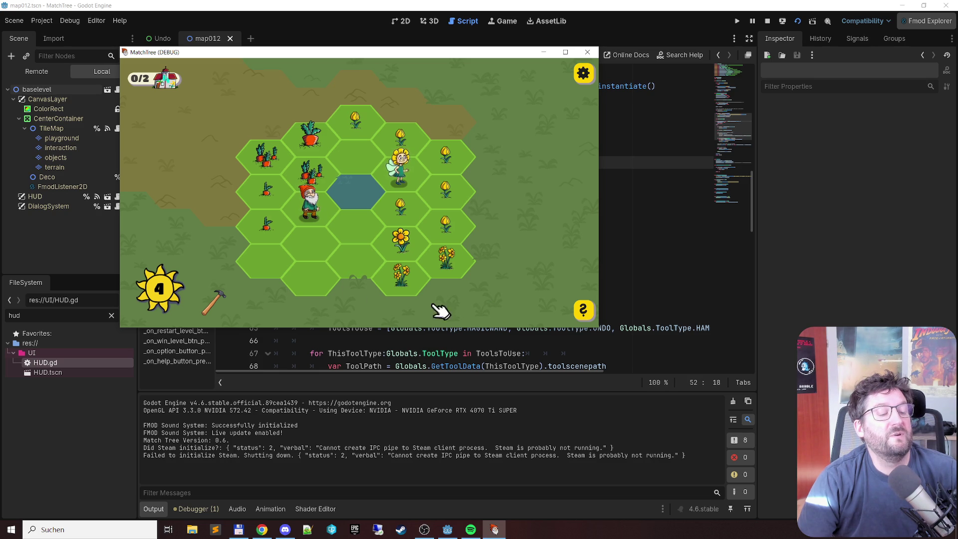
{"action": "left_click", "coordinate": [220, 299]}
{"action": "mouse_move", "coordinate": [220, 299]}
{"action": "left_mouse_down"}
{"action": "mouse_move", "coordinate": [262, 225]}
{"action": "mouse_move", "coordinate": [241, 280]}
{"action": "left_mouse_up"}
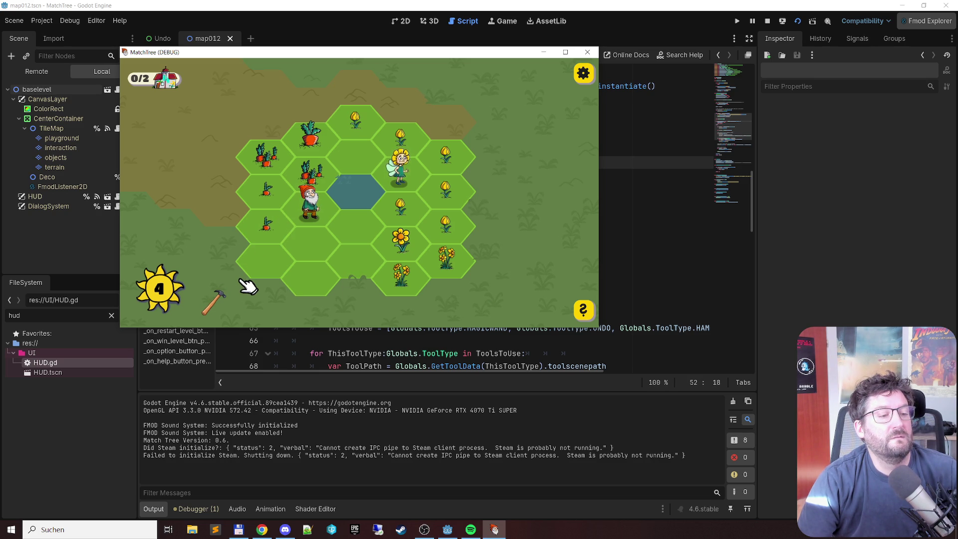
{"action": "left_click", "coordinate": [587, 53]}
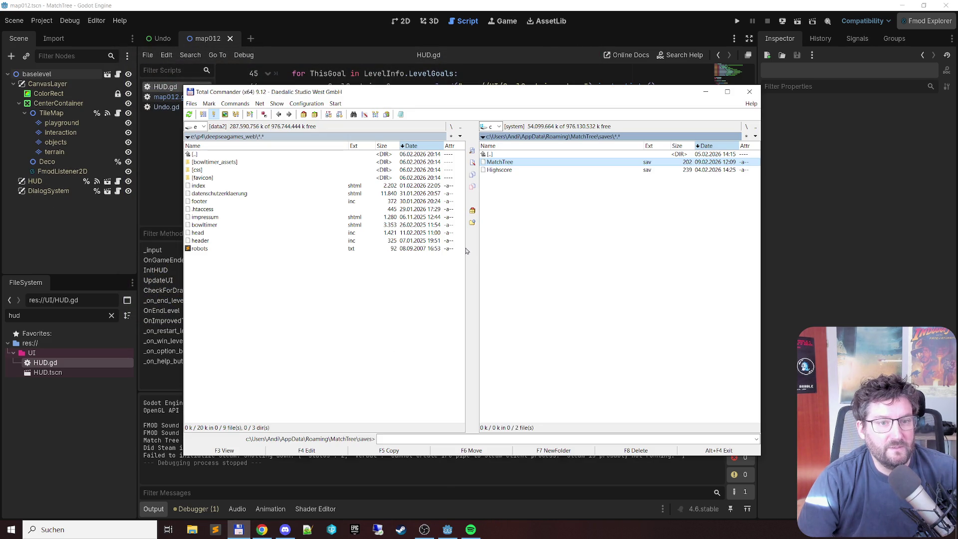
Reopen MatchTree.sav and change AvailableTools to [1], then close Notepad
{"action": "key", "text": "F4"}
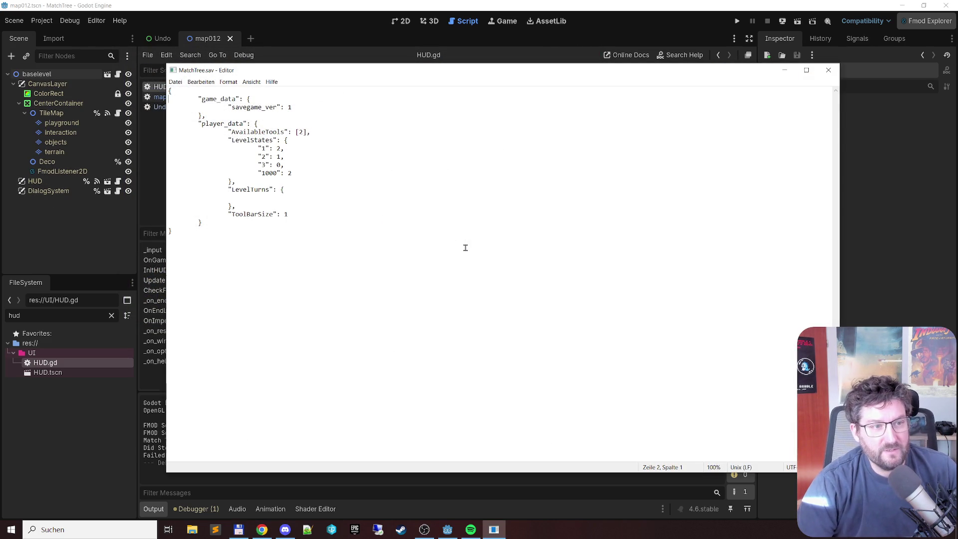
{"action": "double_click", "coordinate": [300, 132]}
{"action": "type", "text": "1"}
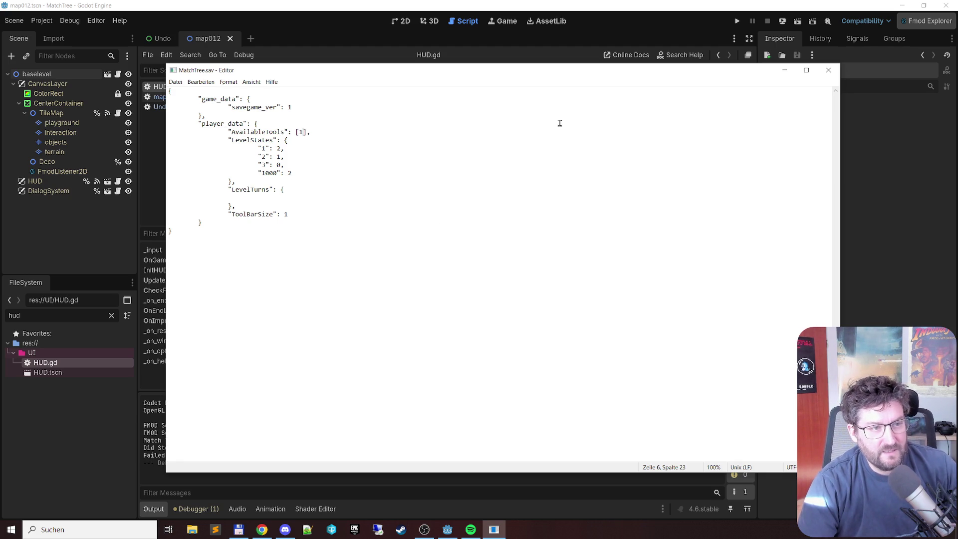
{"action": "key", "text": "alt+F4"}
{"action": "left_click", "coordinate": [498, 4]}
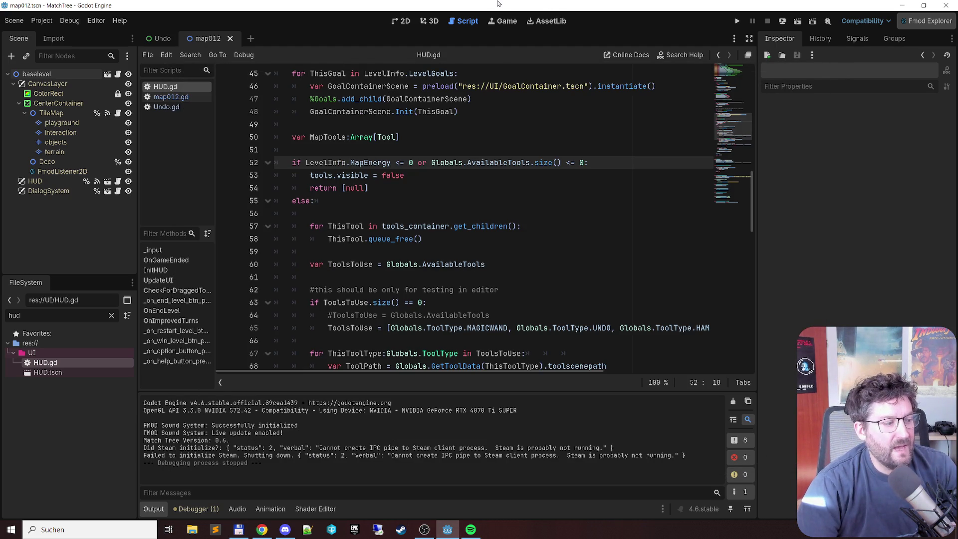
Reopen MatchTree.sav to set AvailableTools to [3], then relaunch the game from Godot with F5
{"action": "key", "text": "alt+Tab"}
{"action": "key", "text": "alt+Tab"}
{"action": "key", "text": "alt+Tab"}
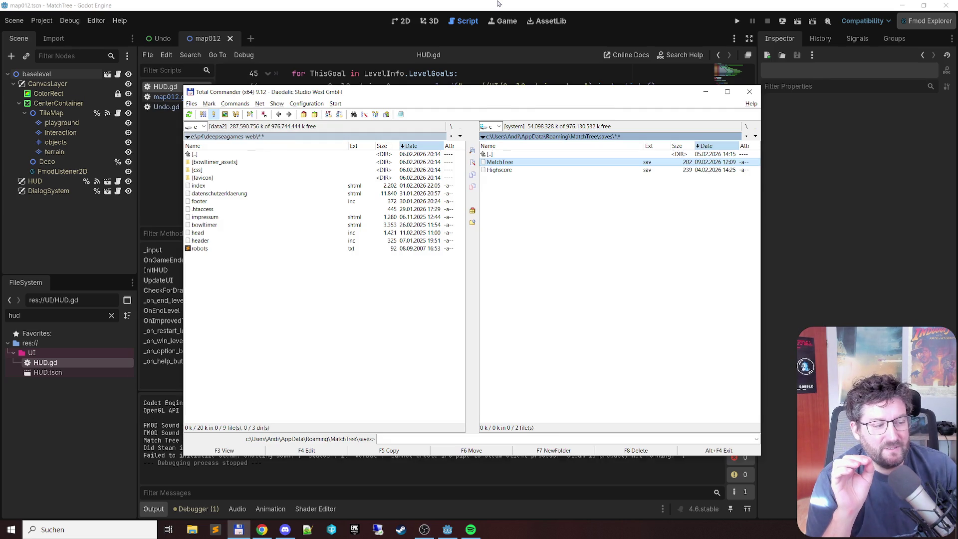
{"action": "key", "text": "F4"}
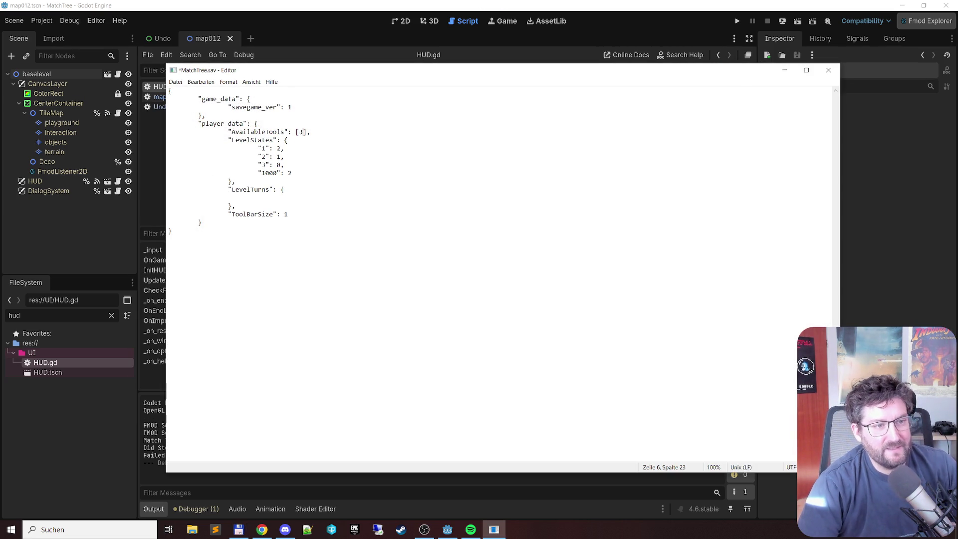
{"action": "left_click", "coordinate": [720, 4]}
{"action": "key", "text": "F5"}
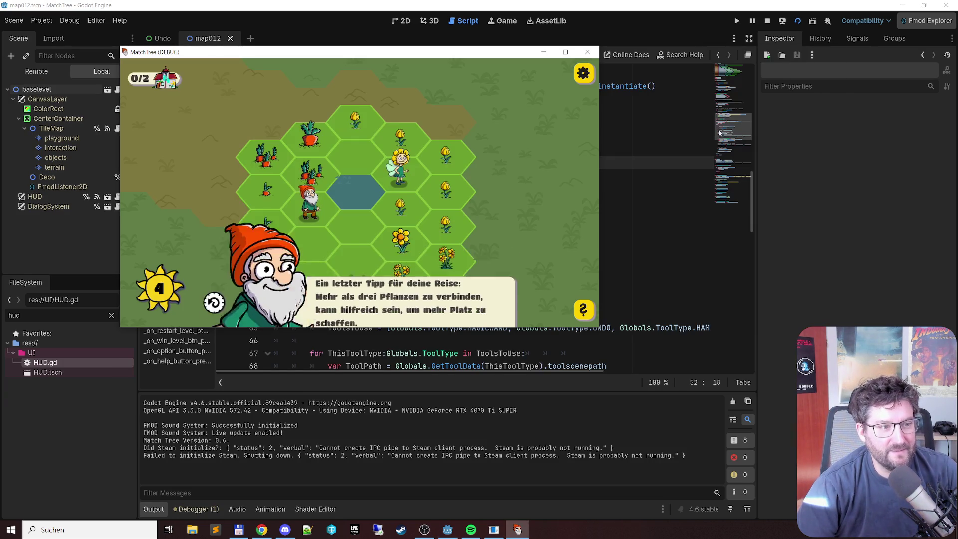
Dismiss the gnome's tip, check the single swirl-icon tool, and close the MatchTree game
{"action": "left_click", "coordinate": [488, 326]}
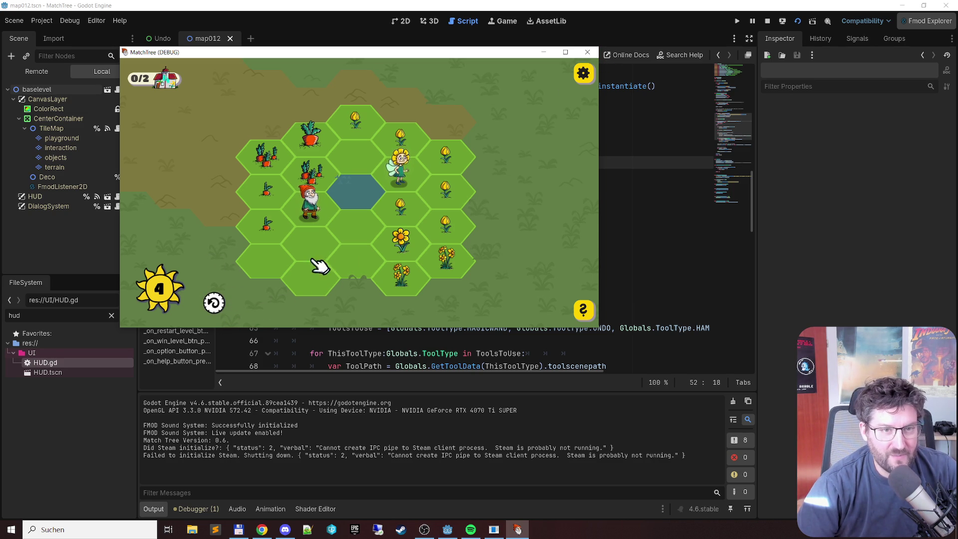
{"action": "left_click", "coordinate": [585, 53]}
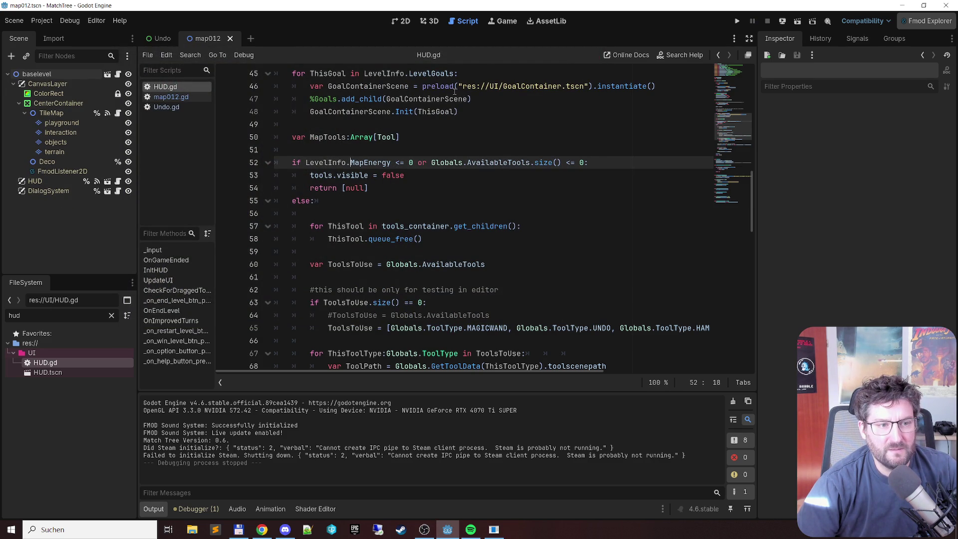
Select the testing-only fallback tool list on lines 62–64 of HUD.gd
{"action": "mouse_move", "coordinate": [441, 87]}
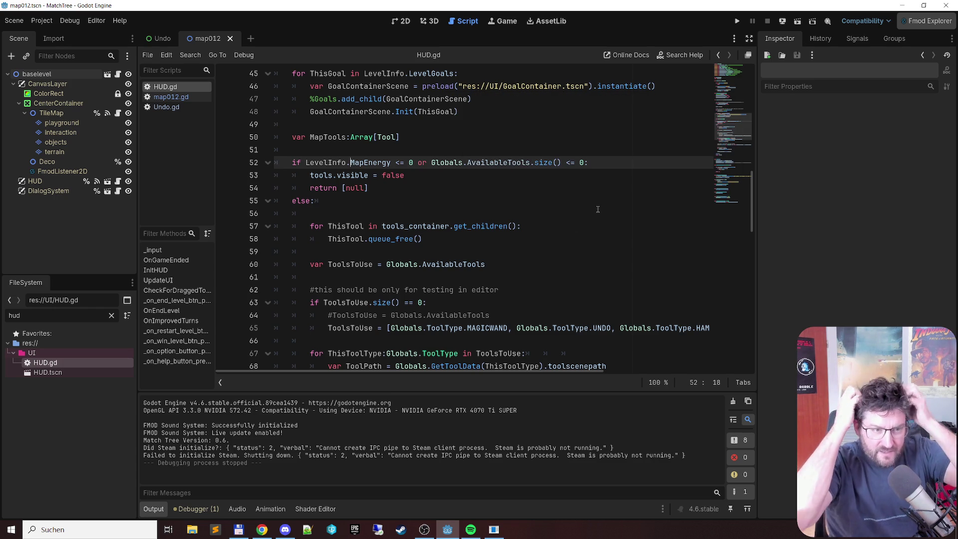
{"action": "scroll", "coordinate": [415, 227], "scroll_direction": "down", "scroll_amount": 3}
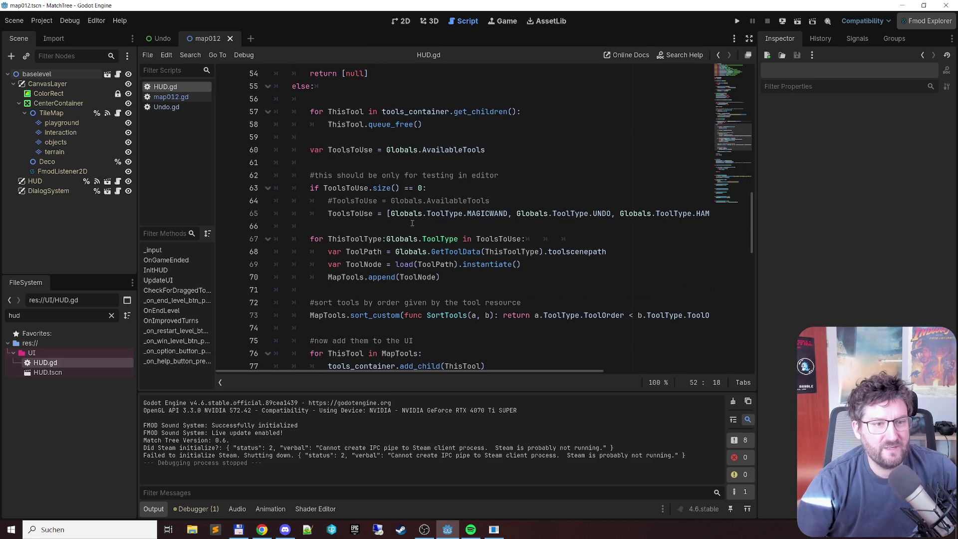
{"action": "mouse_move", "coordinate": [307, 175]}
{"action": "left_mouse_down"}
{"action": "mouse_move", "coordinate": [499, 177]}
{"action": "mouse_move", "coordinate": [556, 199]}
{"action": "left_mouse_up"}
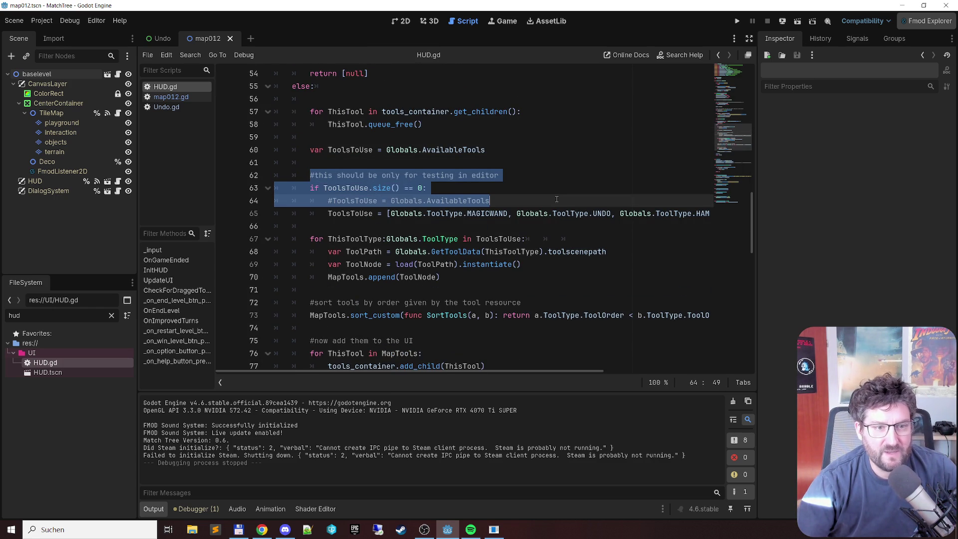
{"action": "scroll", "coordinate": [555, 207], "scroll_direction": "up", "scroll_amount": 3}
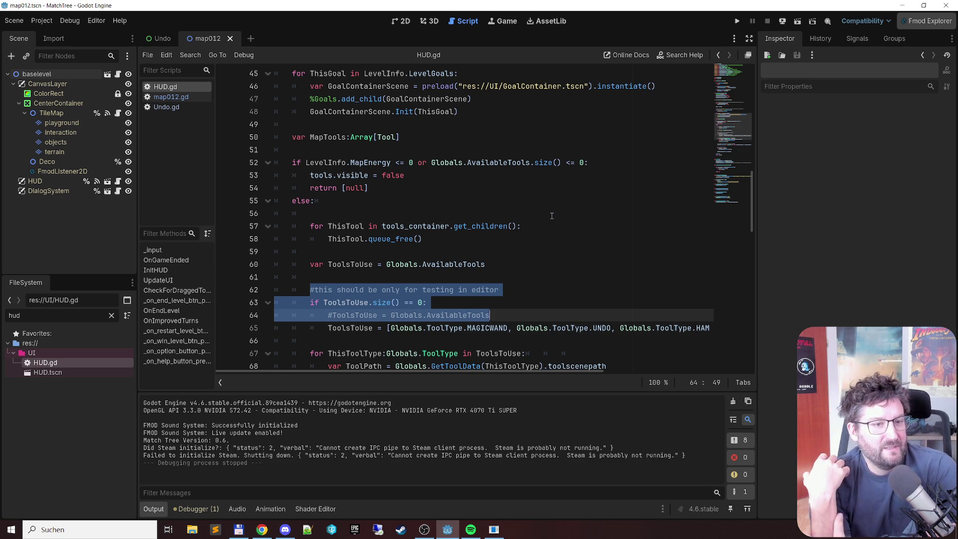
Select 'or Globals.AvailableTools.size() <= 0' on line 52
{"action": "scroll", "coordinate": [552, 216], "scroll_direction": "down", "scroll_amount": 2}
{"action": "scroll", "coordinate": [405, 180], "scroll_direction": "up", "scroll_amount": 2}
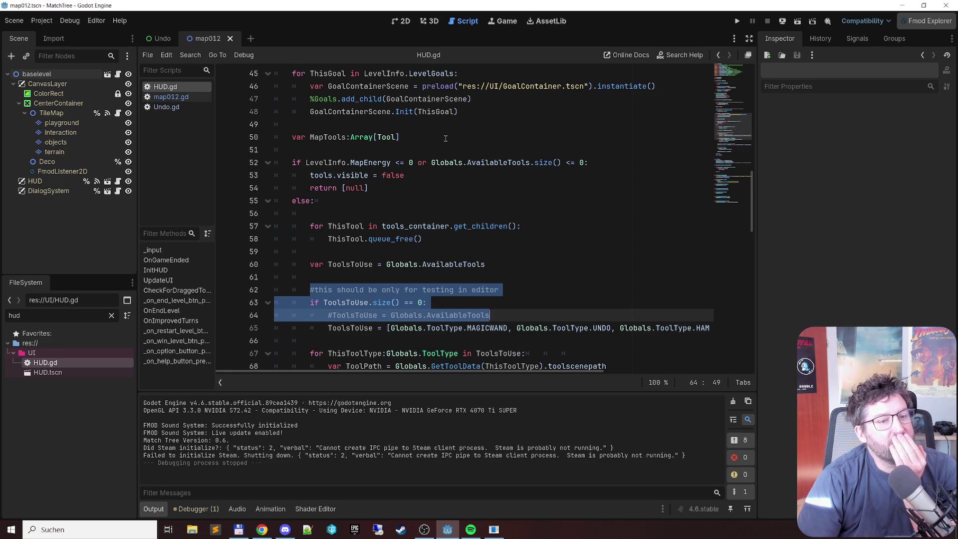
{"action": "scroll", "coordinate": [445, 138], "scroll_direction": "down", "scroll_amount": 6}
{"action": "scroll", "coordinate": [443, 145], "scroll_direction": "up", "scroll_amount": 4}
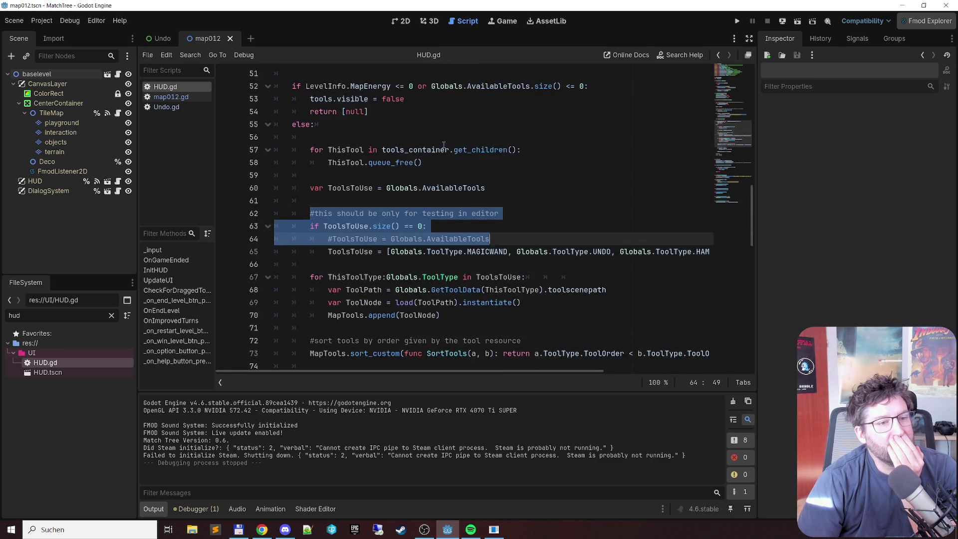
{"action": "scroll", "coordinate": [443, 144], "scroll_direction": "up", "scroll_amount": 2}
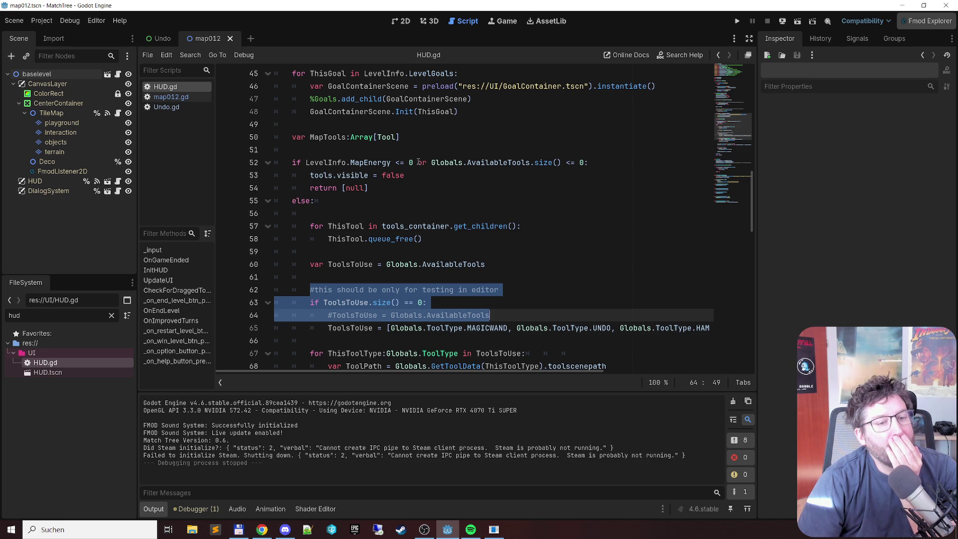
{"action": "left_click_drag", "start_coordinate": [417, 162], "coordinate": [584, 162]}
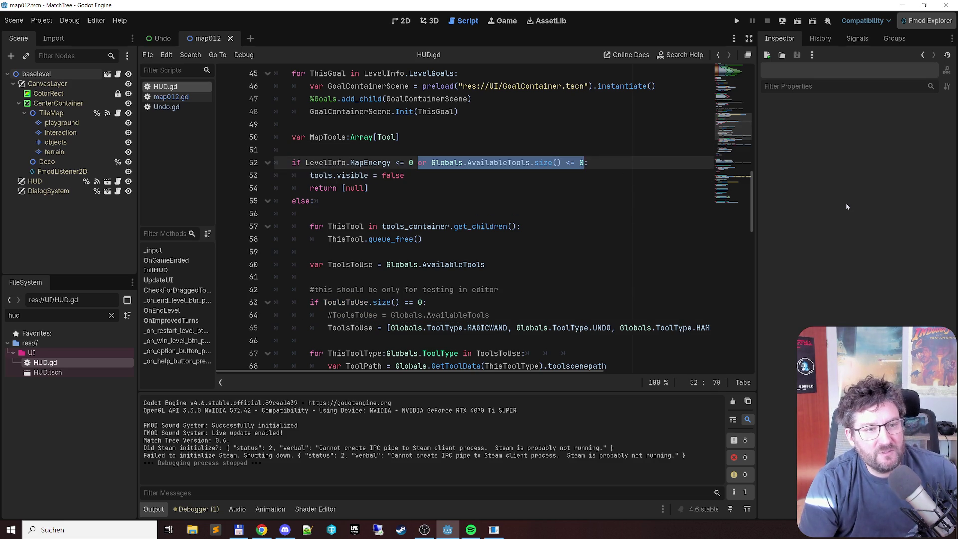
Delete the AvailableTools size condition from line 52 and save HUD.gd
{"action": "key", "text": "BackSpace"}
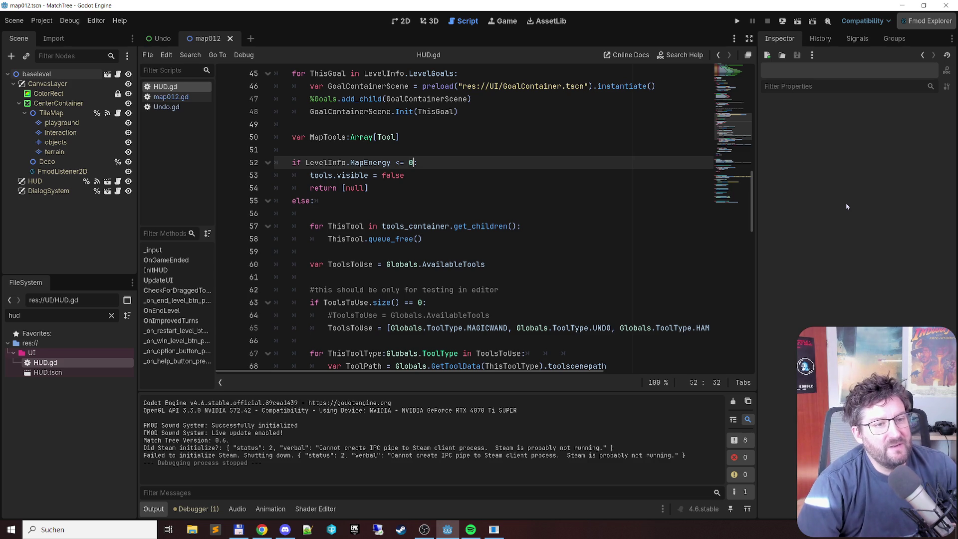
{"action": "scroll", "coordinate": [509, 159], "scroll_direction": "down", "scroll_amount": 3}
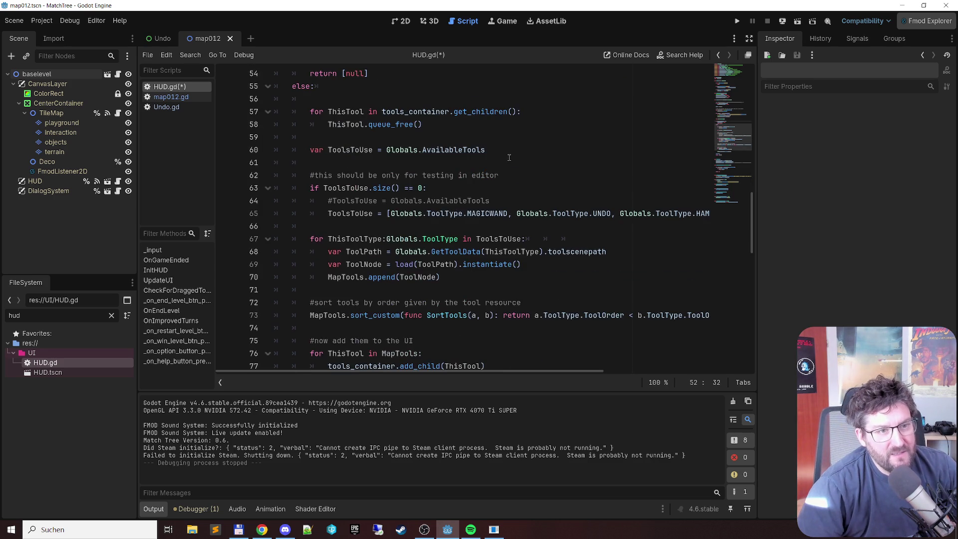
{"action": "scroll", "coordinate": [506, 144], "scroll_direction": "up", "scroll_amount": 2}
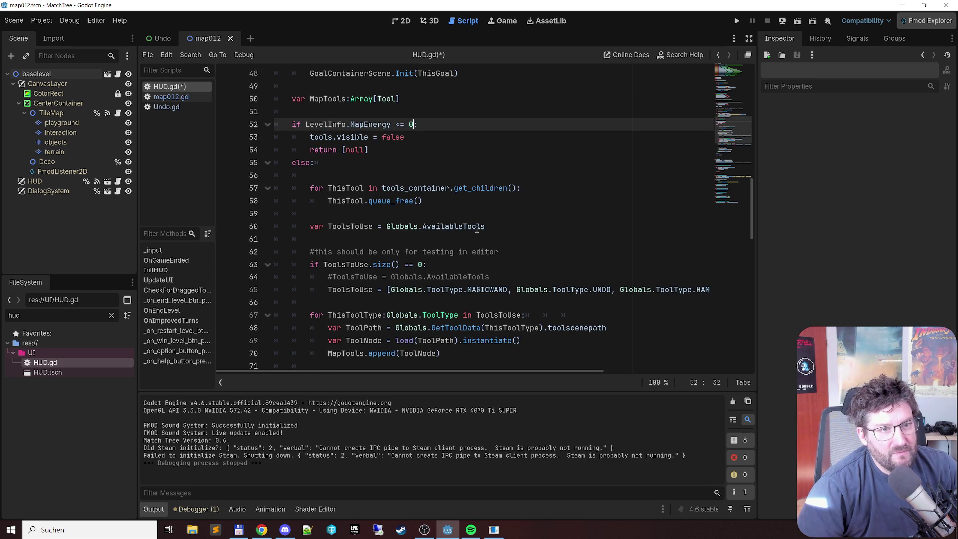
{"action": "key", "text": "ctrl+s"}
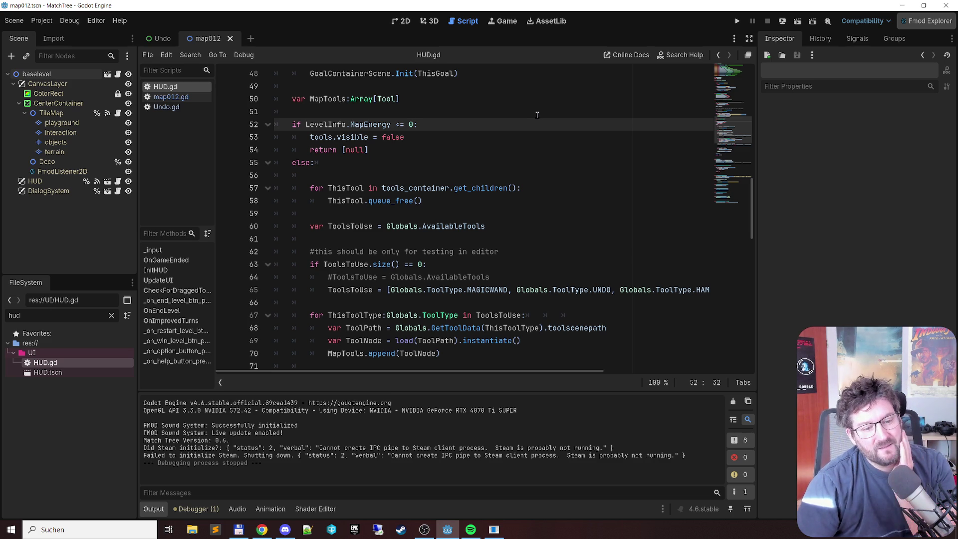
Remove the commented AvailableTools line 64 and its leftover empty line
{"action": "left_click", "coordinate": [469, 215]}
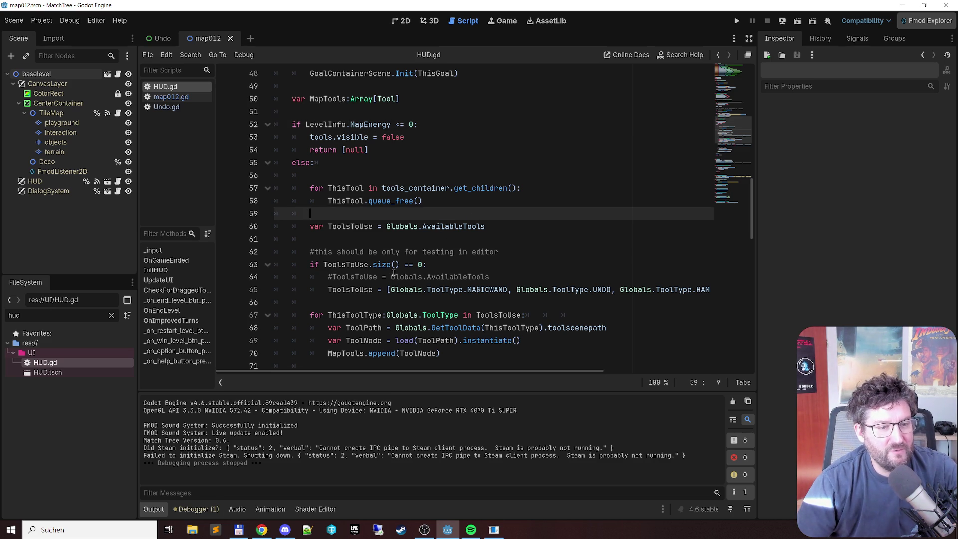
{"action": "scroll", "coordinate": [393, 272], "scroll_direction": "down", "scroll_amount": 1}
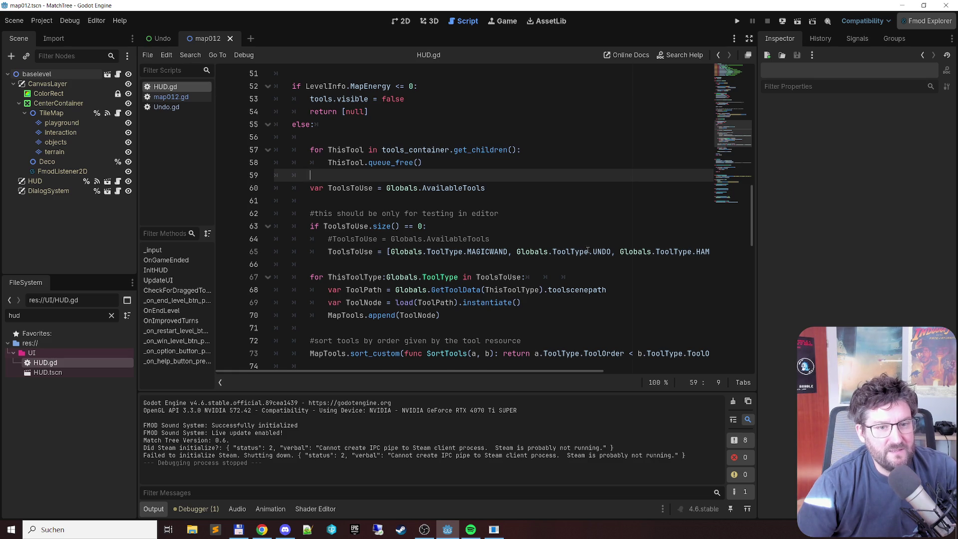
{"action": "scroll", "coordinate": [563, 252], "scroll_direction": "down", "scroll_amount": 1}
{"action": "left_click", "coordinate": [500, 196]}
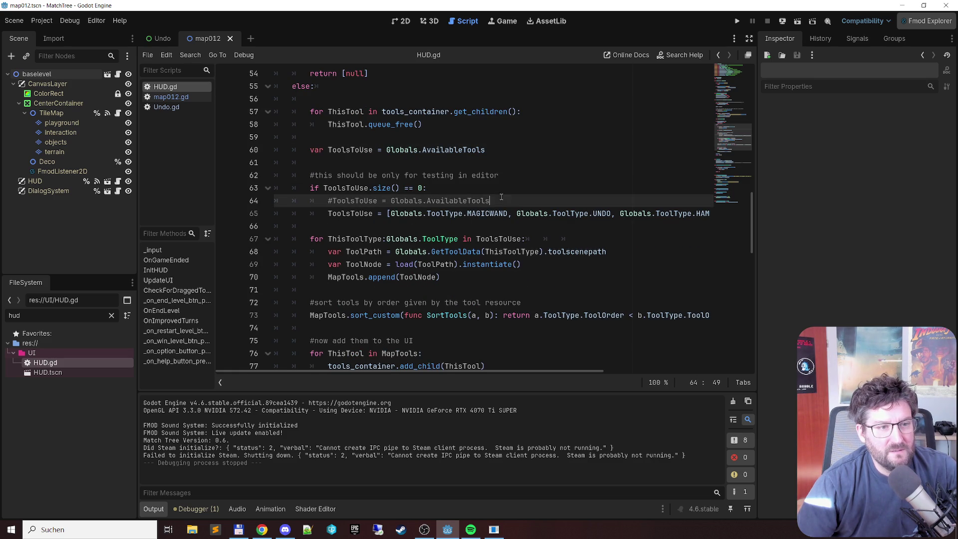
{"action": "key", "text": "shift+Home"}
{"action": "key", "text": "BackSpace"}
{"action": "key", "text": "Up"}
{"action": "key", "text": "End"}
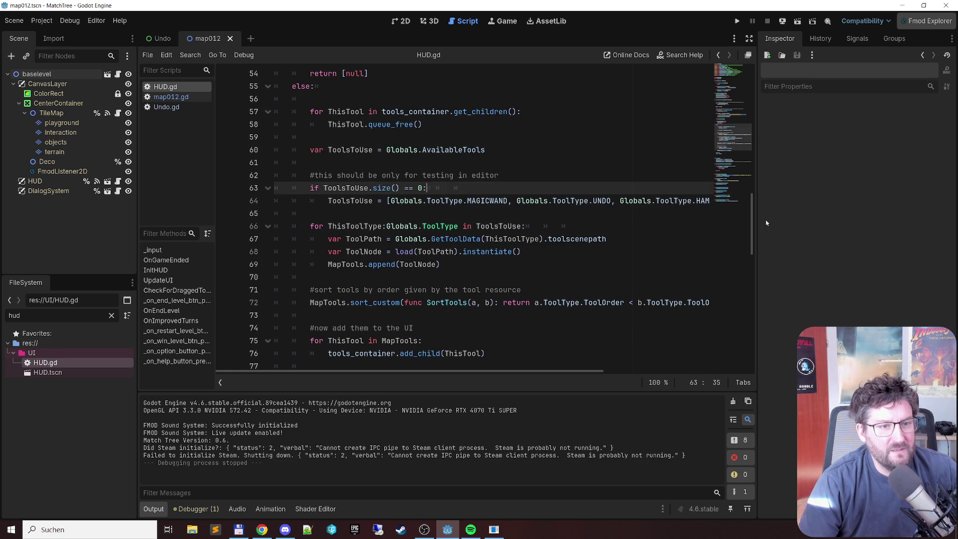
{"action": "key", "text": "Delete"}
{"action": "key", "text": "Down"}
{"action": "key", "text": "Down"}
Run the game with F5 to test the tools, then close it
{"action": "key", "text": "F5"}
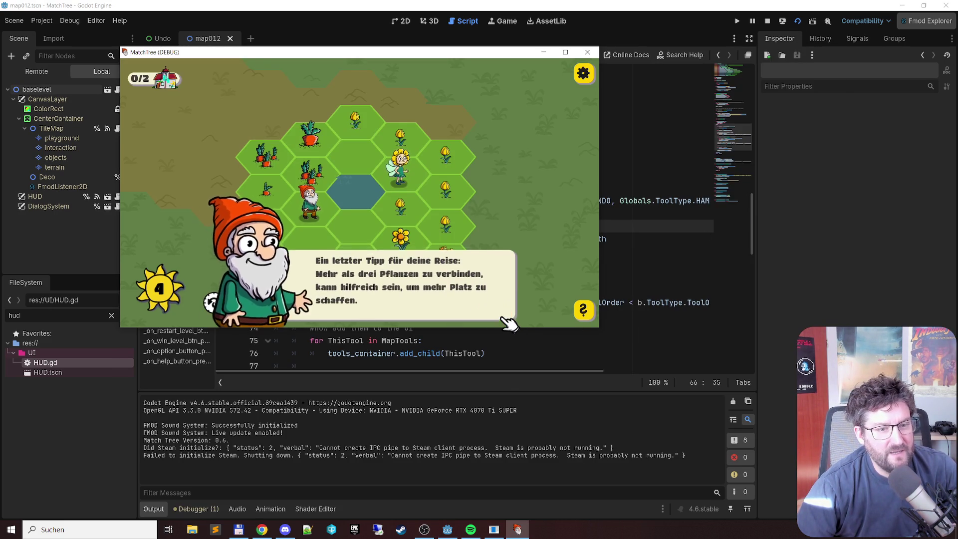
{"action": "left_click", "coordinate": [503, 318]}
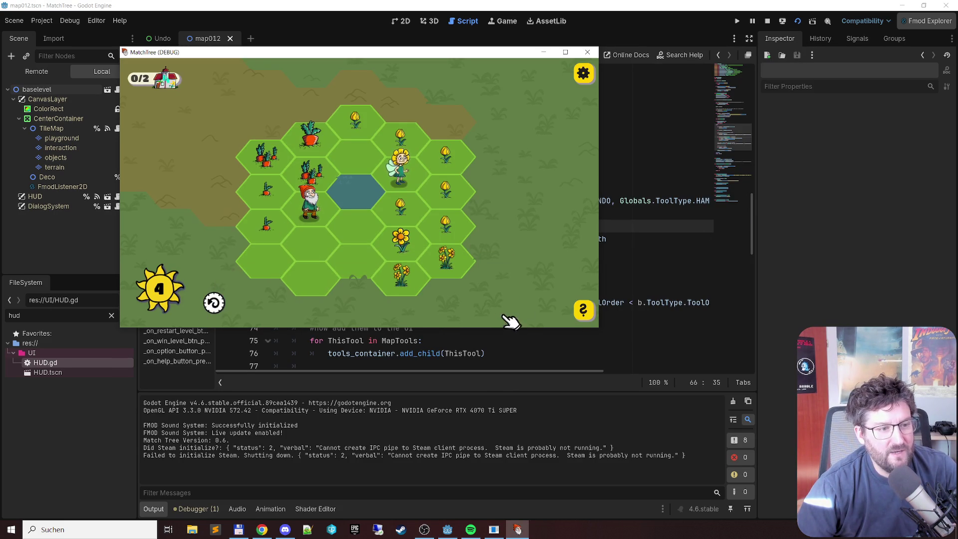
{"action": "left_click", "coordinate": [587, 52]}
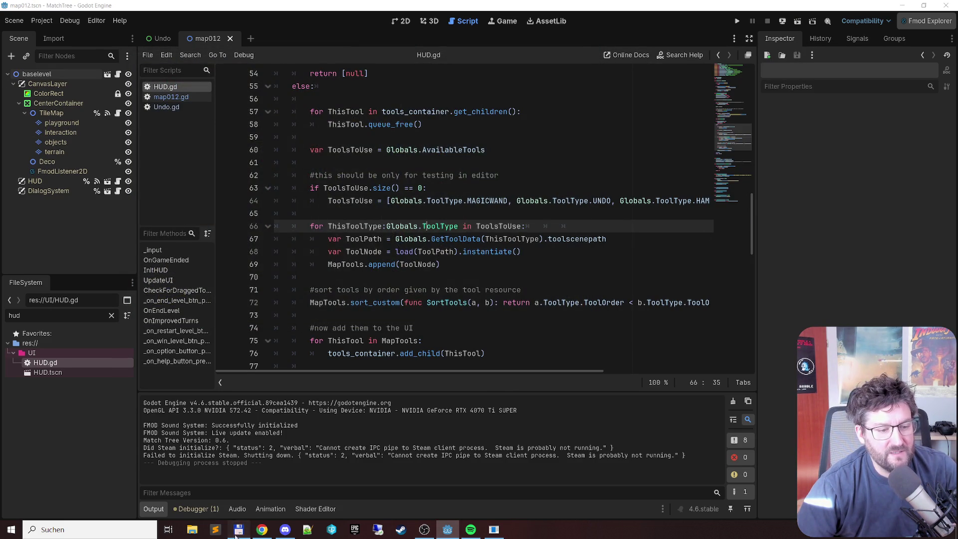
Empty the AvailableTools list in MatchTree.sav to [], save it, and rerun the game
{"action": "left_click", "coordinate": [238, 529]}
{"action": "key", "text": "F4"}
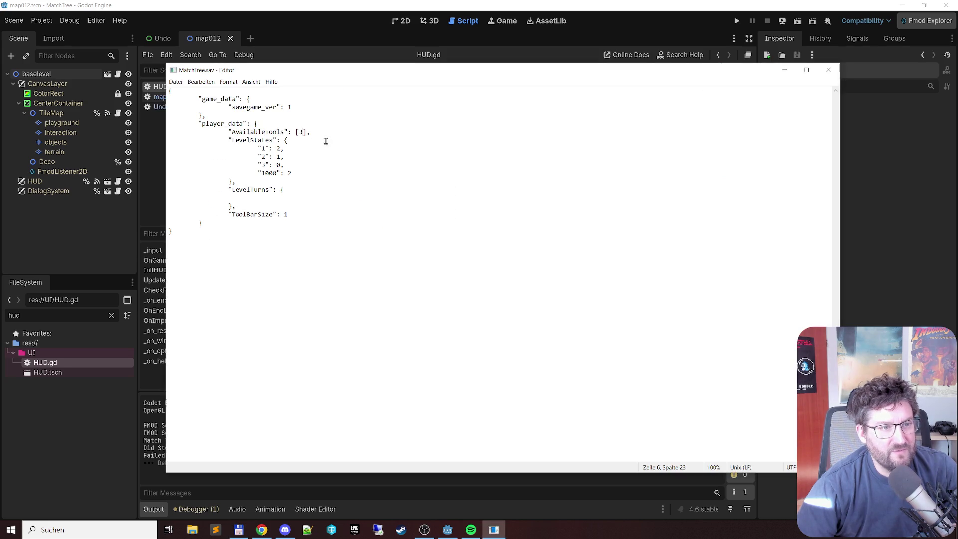
{"action": "key", "text": "BackSpace"}
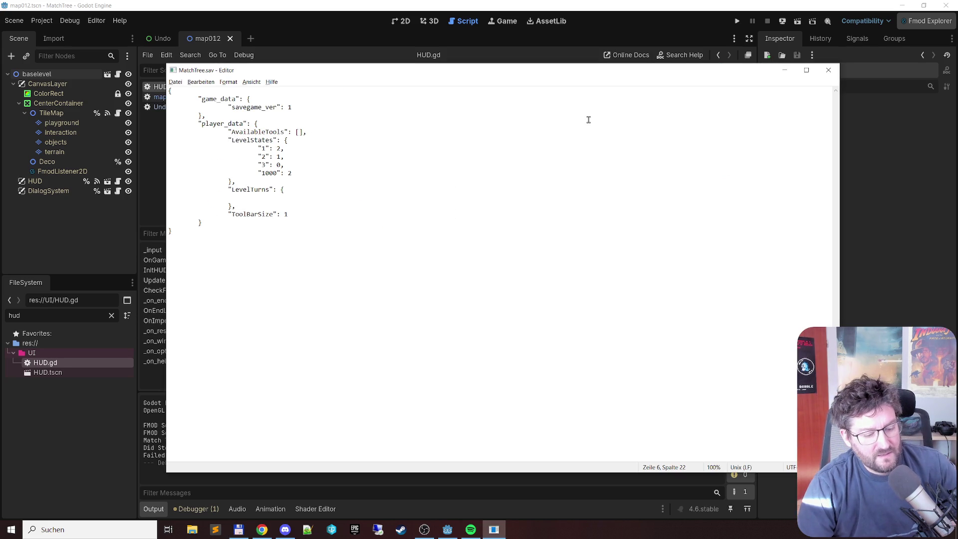
{"action": "key", "text": "ctrl+s"}
{"action": "key", "text": "alt+F4"}
{"action": "left_click", "coordinate": [361, 3]}
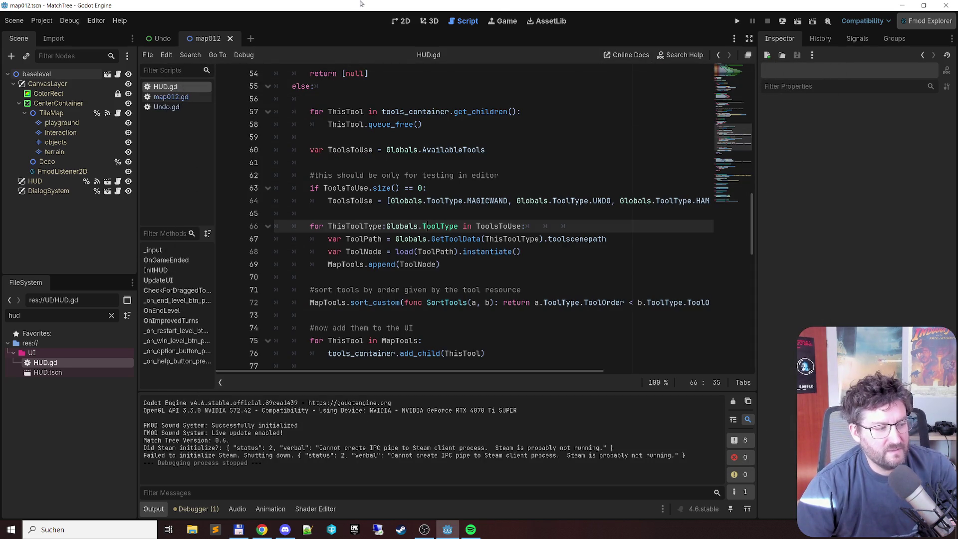
{"action": "key", "text": "F5"}
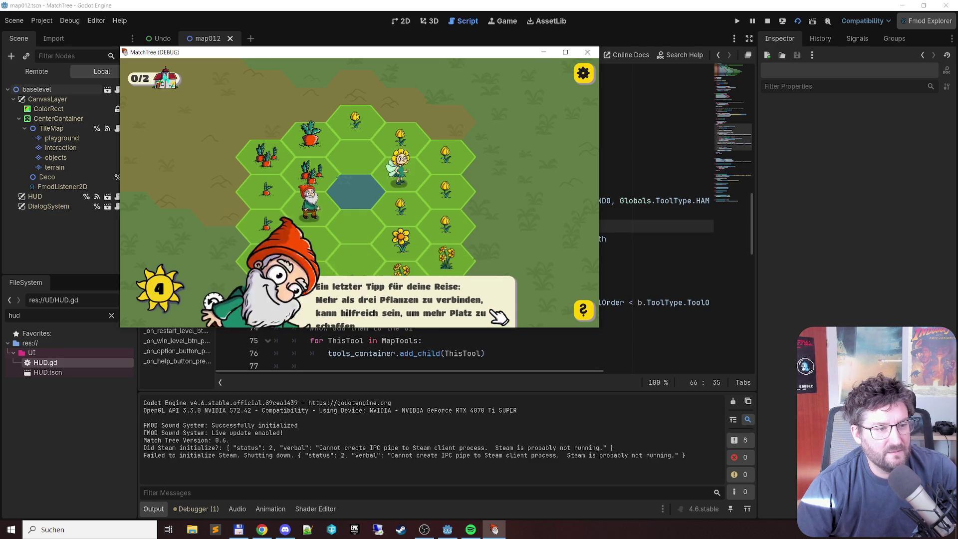
Dismiss the gnome tip, confirm the magic wand and hammer tools appear, then close the game
{"action": "left_click", "coordinate": [497, 316]}
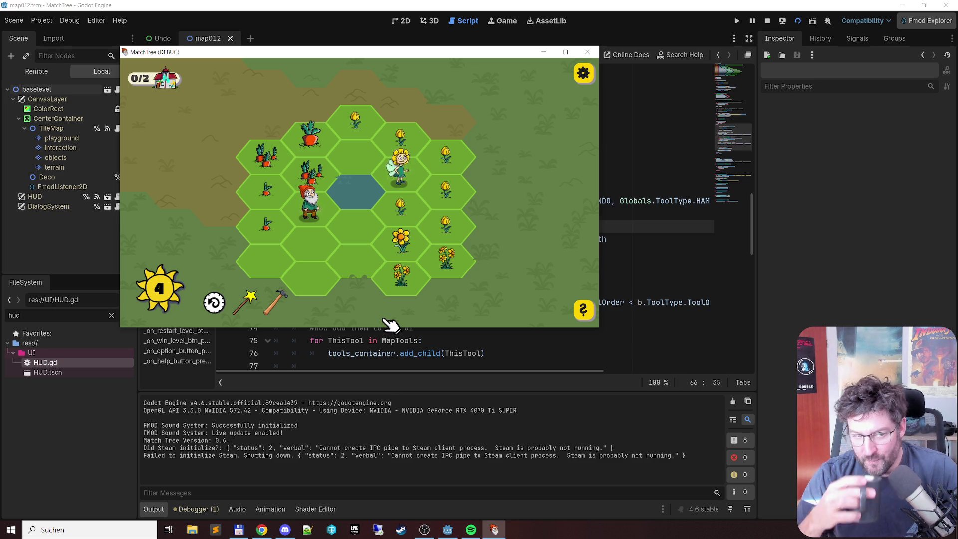
{"action": "left_click", "coordinate": [589, 53]}
{"action": "key", "text": "alt+Tab"}
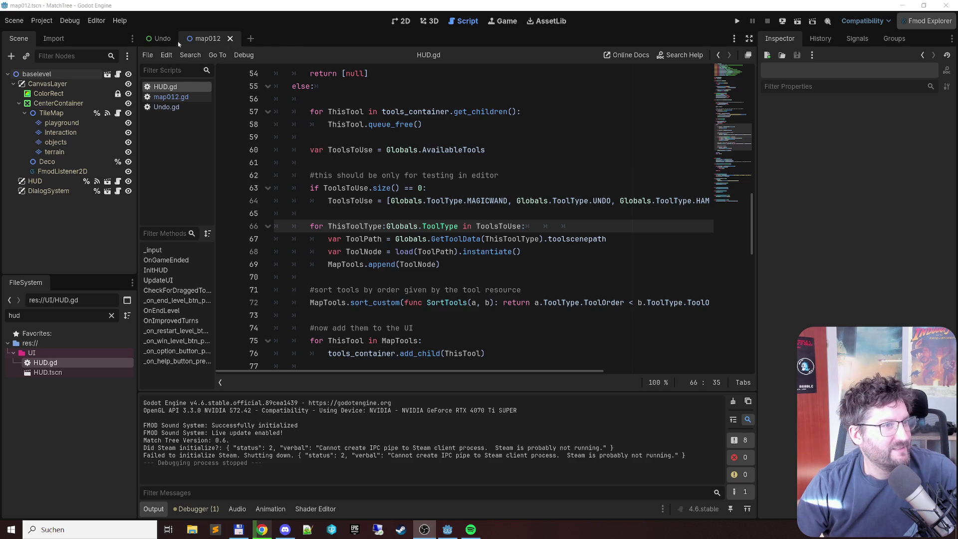
View the level map in 2D, return to HUD.gd, then bring up Downloads with the Match Tree FMOD (4) zip
{"action": "left_click", "coordinate": [401, 21]}
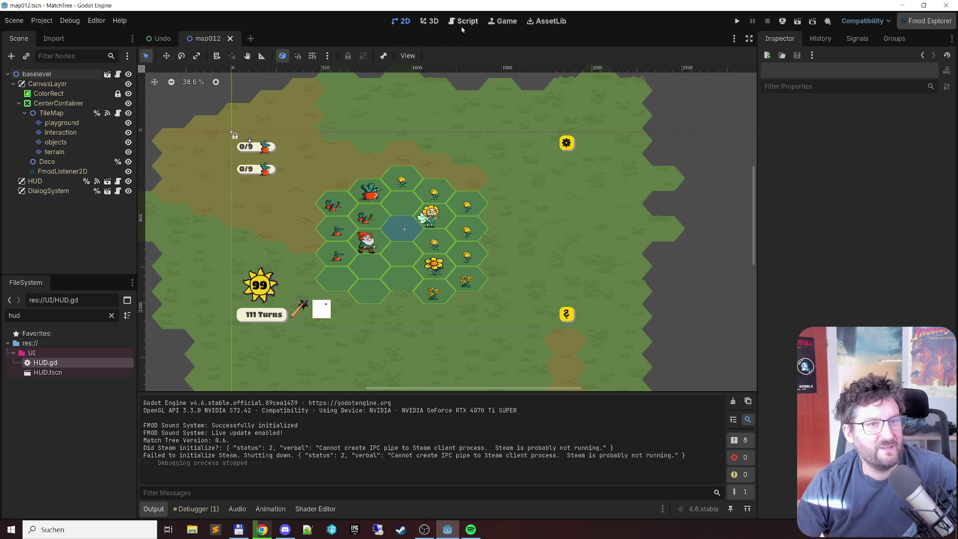
{"action": "left_click", "coordinate": [462, 22]}
{"action": "key", "text": "alt+Tab"}
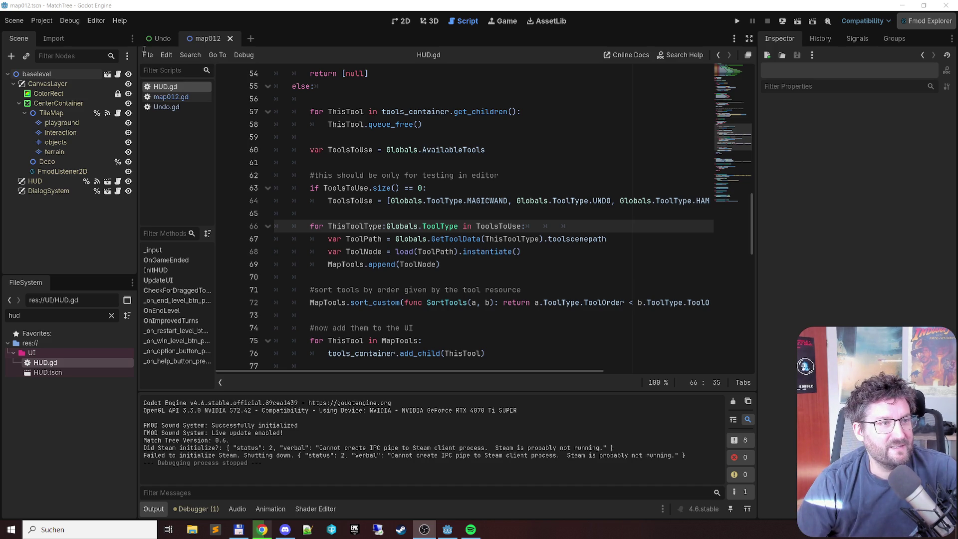
{"action": "mouse_move", "coordinate": [448, 228]}
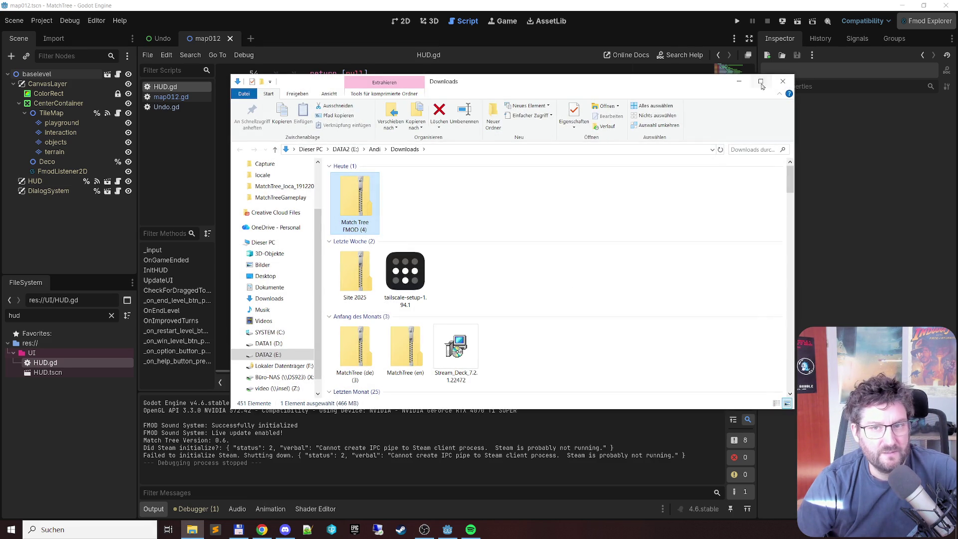
Show the p4\mt\MatchTreeFMOD folder in Total Commander's left panel
{"action": "key", "text": "alt+Tab"}
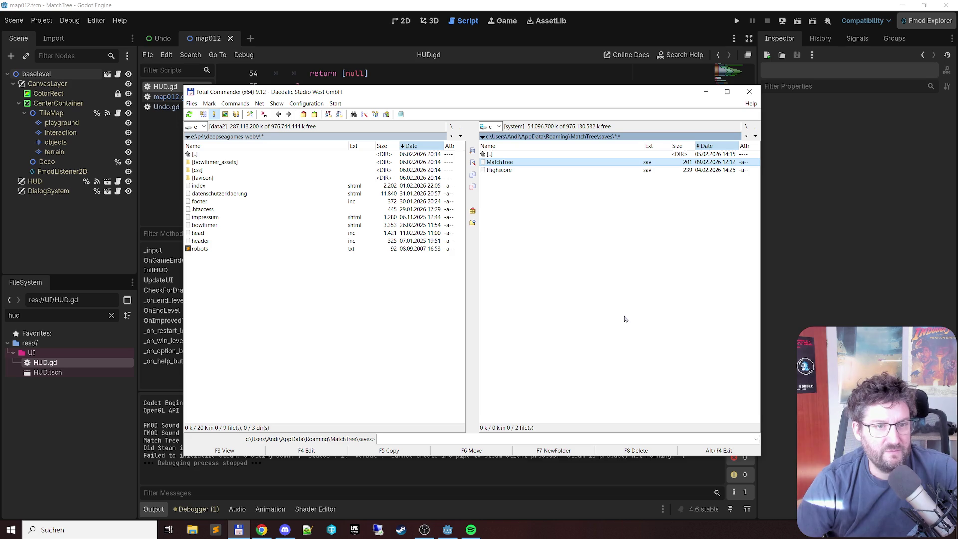
{"action": "key", "text": "Tab"}
{"action": "key", "text": "BackSpace"}
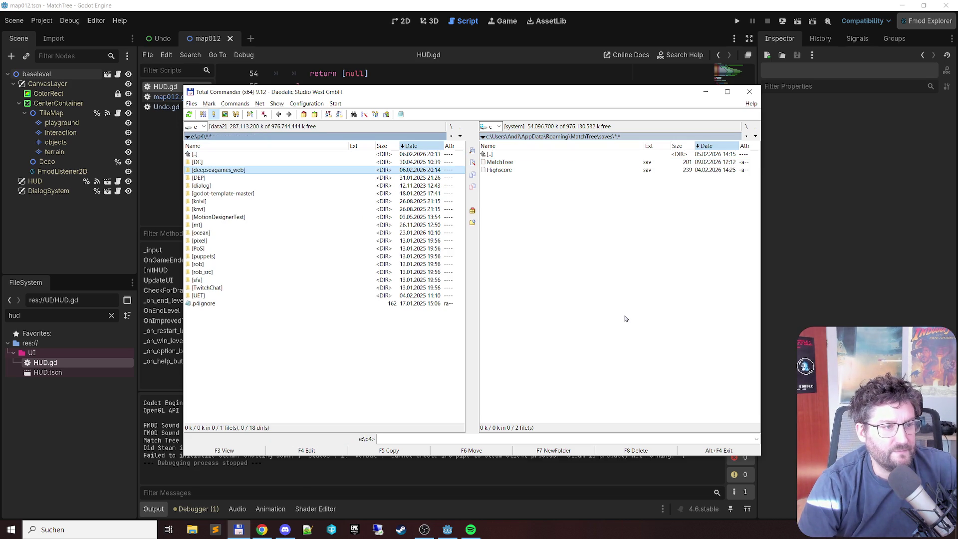
{"action": "key", "text": "Down"}
{"action": "key", "text": "Down"}
{"action": "key", "text": "Down"}
{"action": "key", "text": "Return"}
{"action": "key", "text": "Down"}
{"action": "key", "text": "Down"}
{"action": "key", "text": "Down"}
{"action": "key", "text": "Down"}
{"action": "key", "text": "Down"}
{"action": "key", "text": "Down"}
{"action": "key", "text": "Return"}
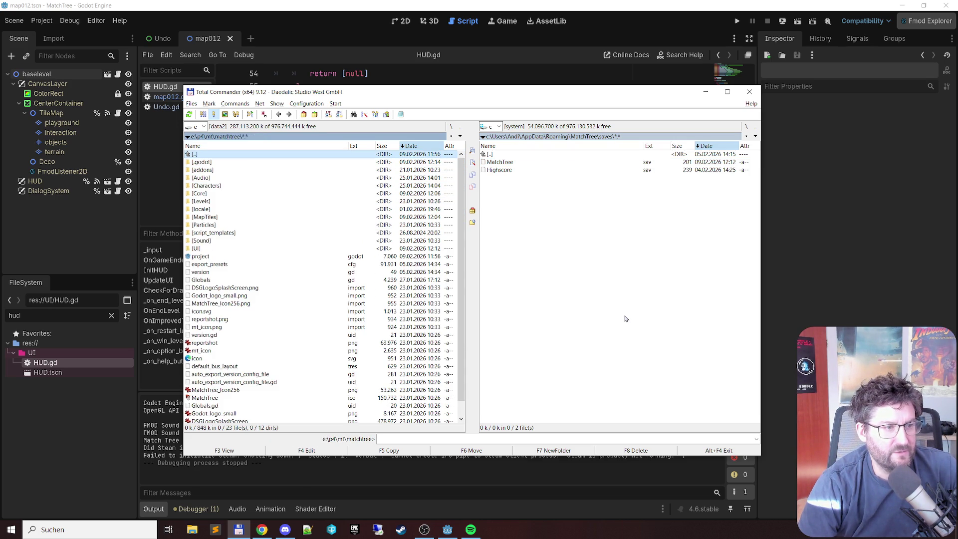
{"action": "key", "text": "BackSpace"}
{"action": "key", "text": "Down"}
{"action": "key", "text": "Return"}
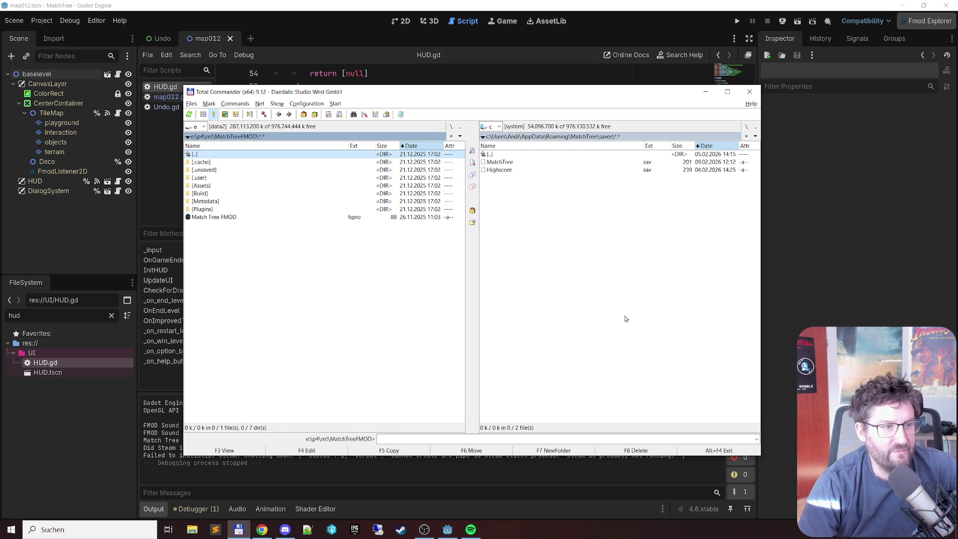
Open the Match Tree FMOD (4) zip from drive e's Downloads folder in the right panel
{"action": "key", "text": "Tab"}
{"action": "key", "text": "alt+F2"}
{"action": "key", "text": "e"}
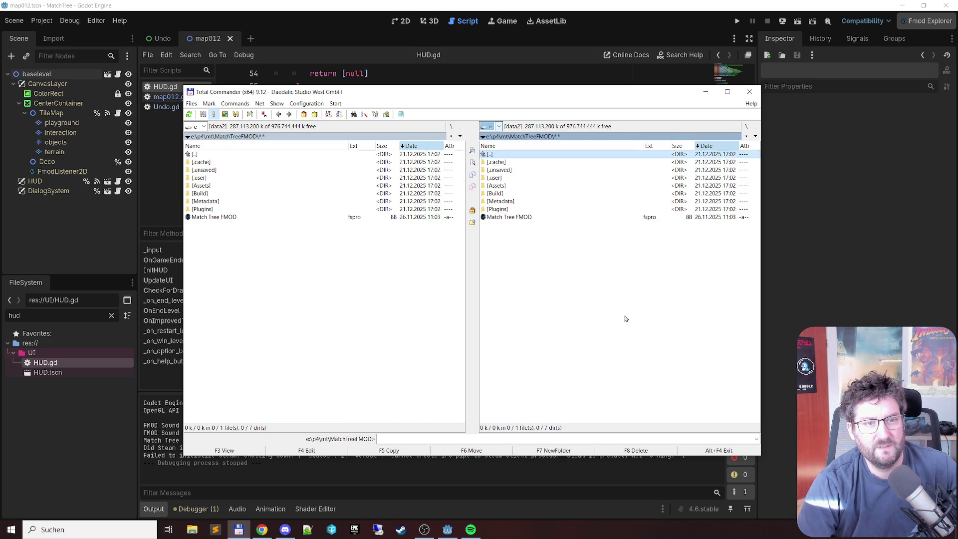
{"action": "key", "text": "BackSpace"}
{"action": "key", "text": "BackSpace"}
{"action": "key", "text": "BackSpace"}
{"action": "key", "text": "Home"}
{"action": "key", "text": "Down"}
{"action": "key", "text": "Return"}
{"action": "key", "text": "Down"}
{"action": "key", "text": "Down"}
{"action": "key", "text": "Down"}
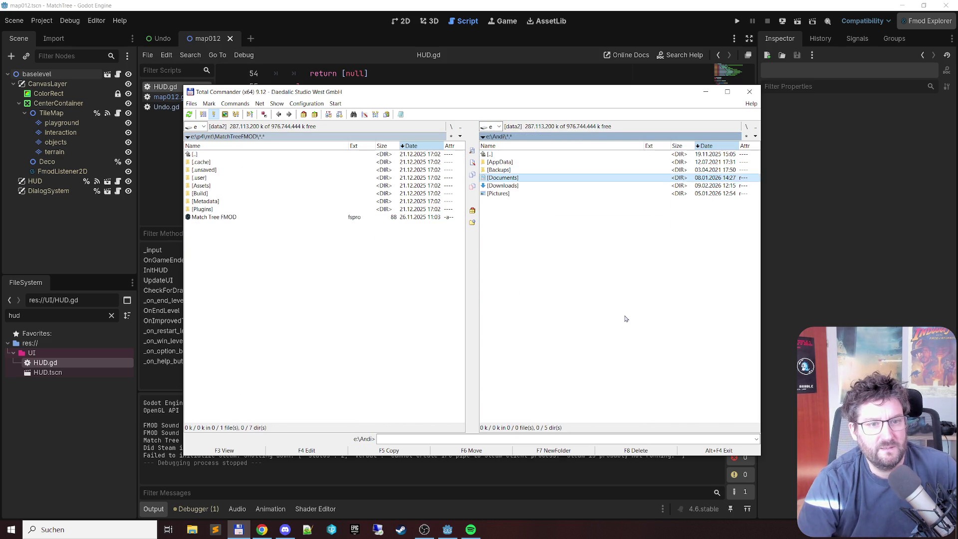
{"action": "key", "text": "Down"}
{"action": "key", "text": "Return"}
{"action": "key", "text": "Down"}
{"action": "key", "text": "Down"}
{"action": "key", "text": "Down"}
{"action": "key", "text": "Return"}
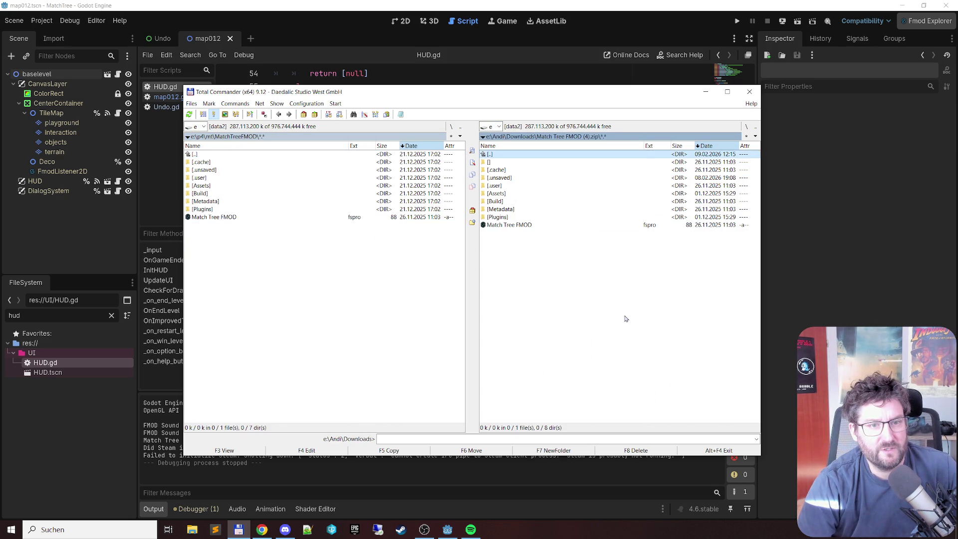
Delete the old MatchTreeFMOD contents and unpack the whole archive into MatchTreeFMOD
{"action": "key", "text": "Tab"}
{"action": "key", "text": "shift+End"}
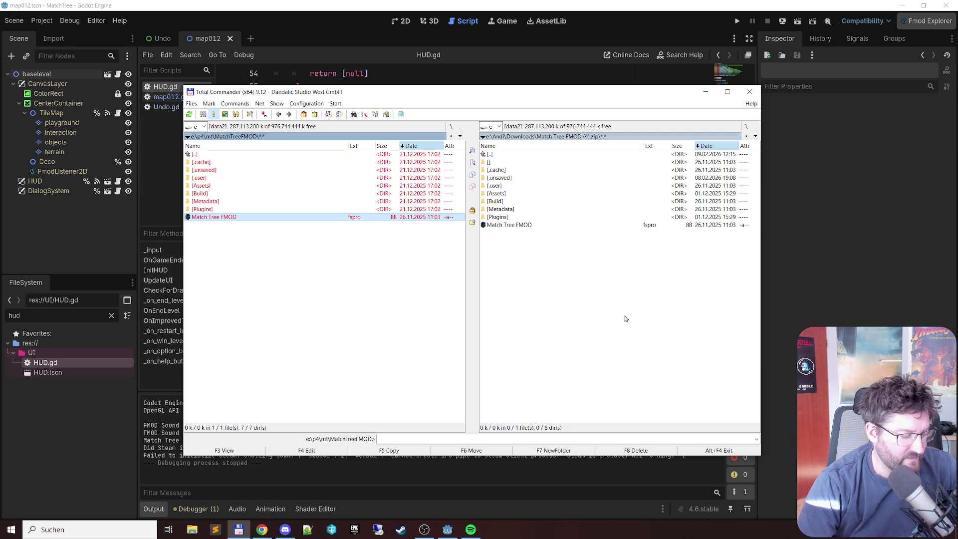
{"action": "key", "text": "Delete"}
{"action": "key", "text": "Return"}
{"action": "key", "text": "Return"}
{"action": "key", "text": "Tab"}
{"action": "key", "text": "shift+End"}
{"action": "key", "text": "F5"}
{"action": "key", "text": "Return"}
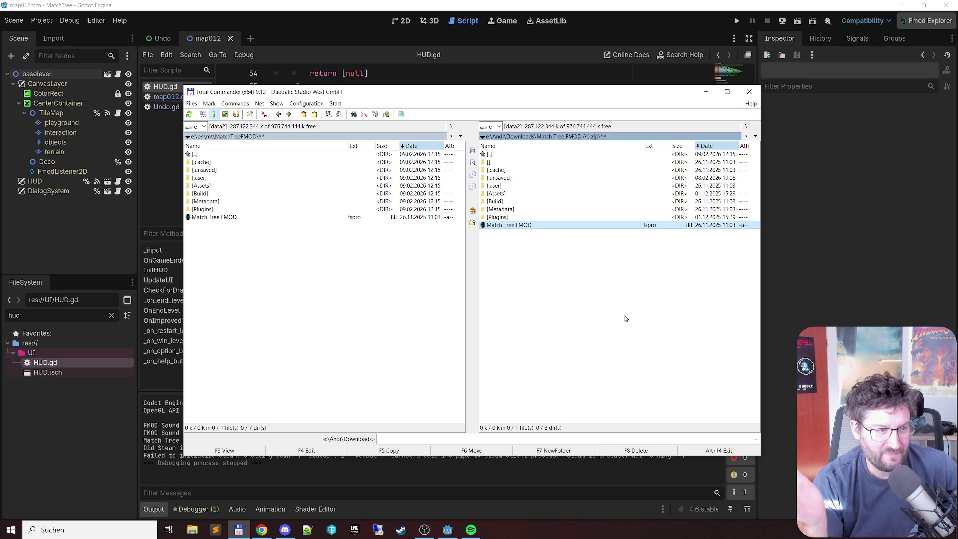
Open the Build folder inside the refreshed MatchTreeFMOD
{"action": "key", "text": "Tab"}
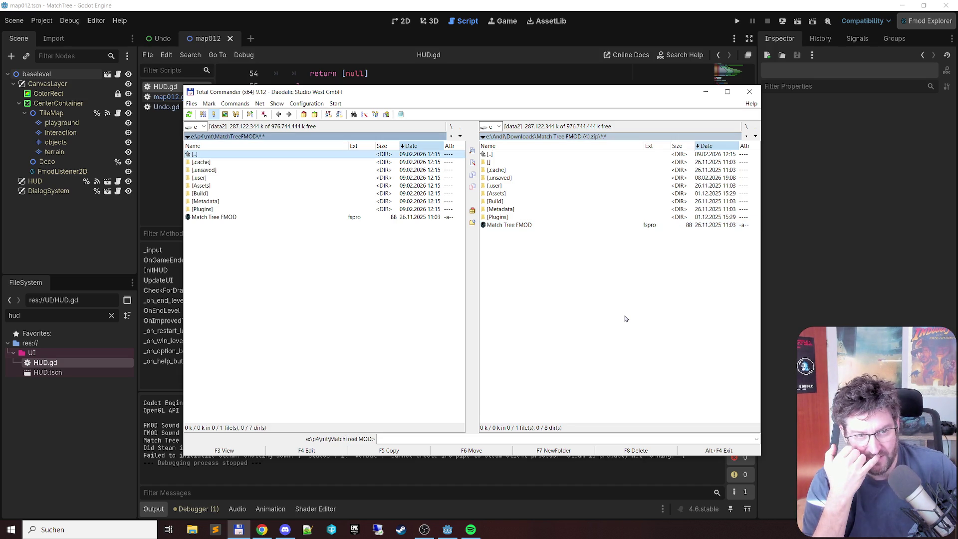
{"action": "key", "text": "End"}
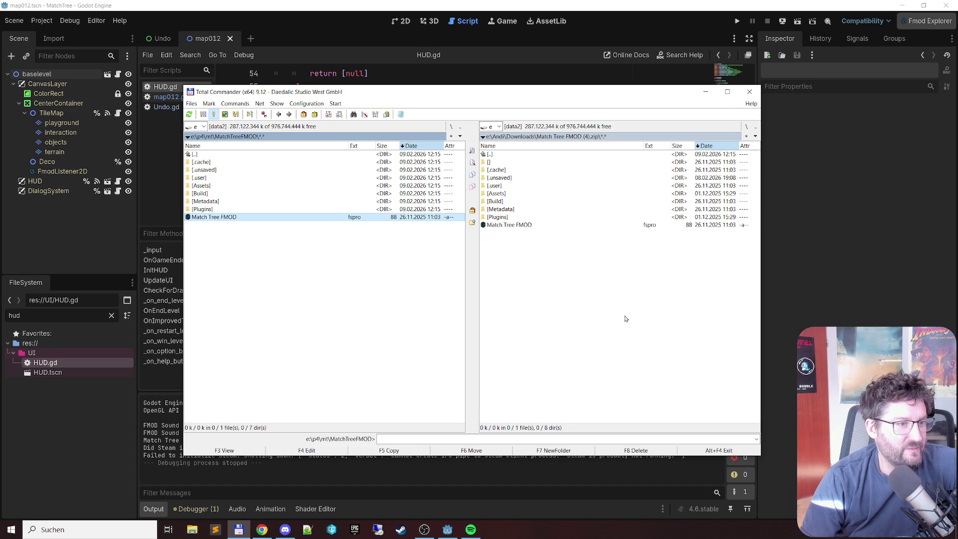
{"action": "key", "text": "Up"}
{"action": "key", "text": "Up"}
{"action": "key", "text": "Up"}
{"action": "key", "text": "Return"}
{"action": "key", "text": "Down"}
{"action": "key", "text": "Return"}
{"action": "key", "text": "BackSpace"}
Switch the other panel to e:\p4\mt\matchtree and close the Godot editor
{"action": "key", "text": "alt+F2"}
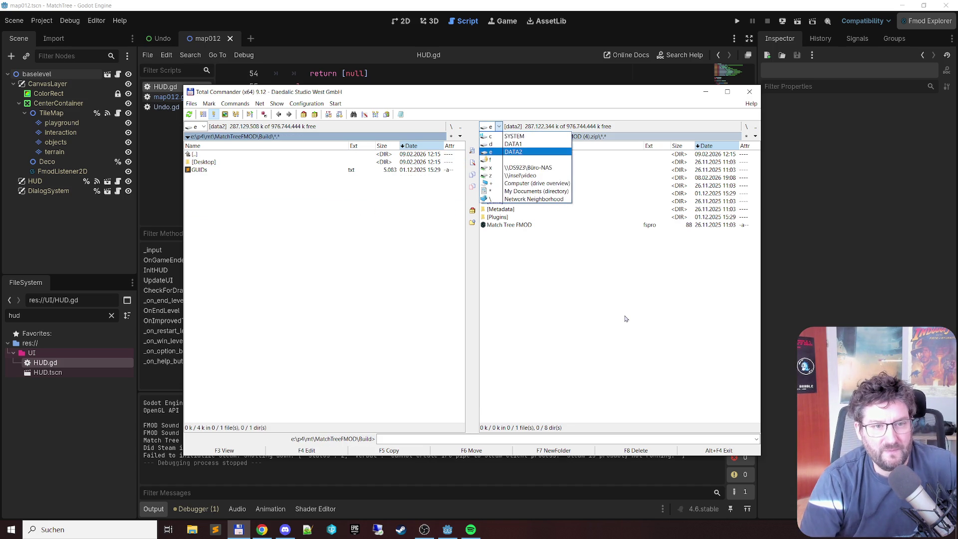
{"action": "key", "text": "Return"}
{"action": "key", "text": "BackSpace"}
{"action": "key", "text": "Up"}
{"action": "key", "text": "Up"}
{"action": "key", "text": "Down"}
{"action": "key", "text": "Return"}
{"action": "key", "text": "Down"}
{"action": "key", "text": "Down"}
{"action": "key", "text": "Down"}
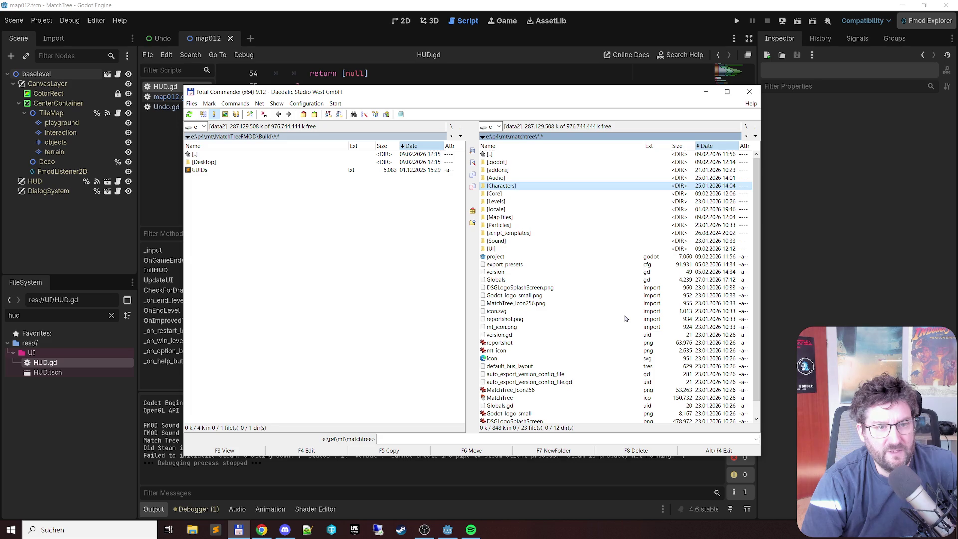
{"action": "key", "text": "Down"}
{"action": "key", "text": "Down"}
{"action": "key", "text": "Down"}
{"action": "left_click", "coordinate": [954, 6]}
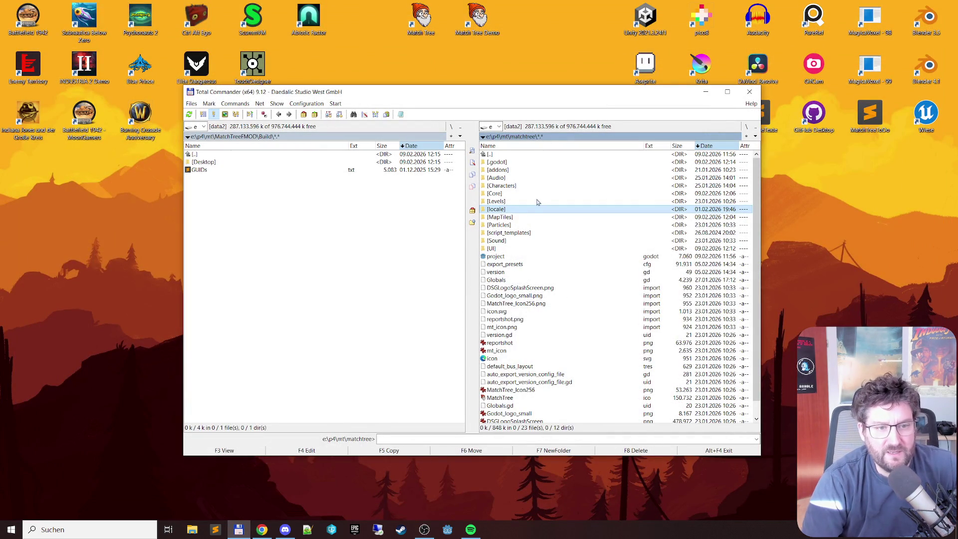
Open matchtree's Audio\Banks folder in the project panel
{"action": "key", "text": "Up"}
{"action": "key", "text": "Up"}
{"action": "key", "text": "Up"}
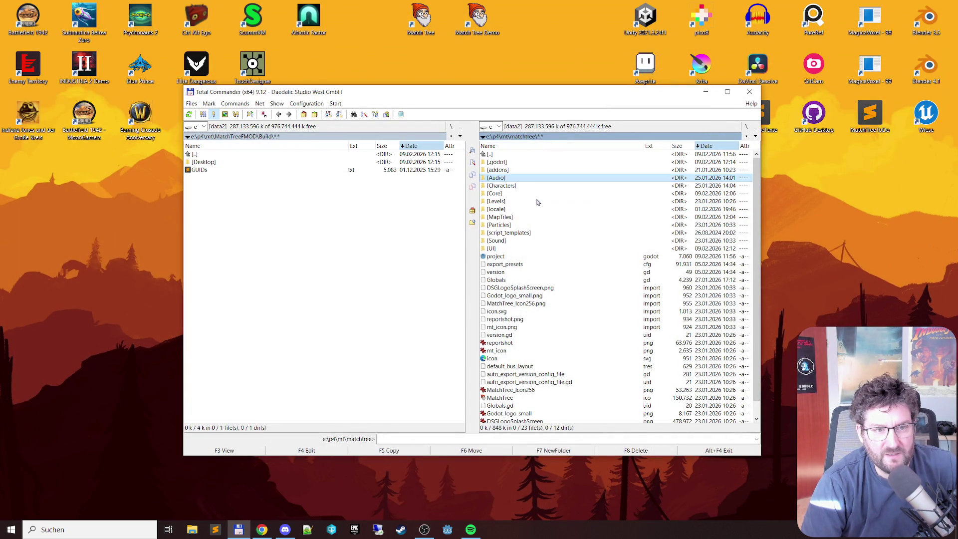
{"action": "key", "text": "Return"}
{"action": "key", "text": "Down"}
{"action": "key", "text": "Down"}
{"action": "key", "text": "Down"}
{"action": "key", "text": "Up"}
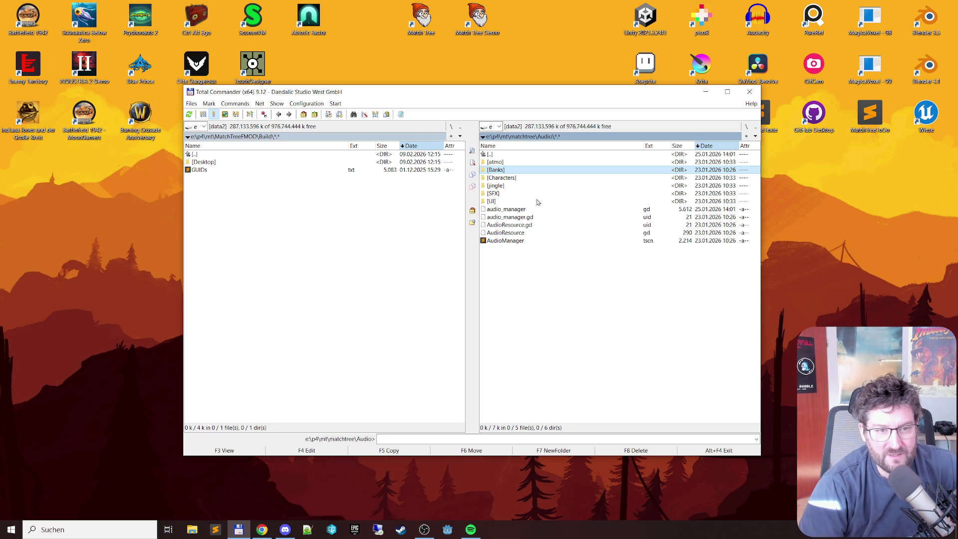
{"action": "key", "text": "Down"}
{"action": "key", "text": "Up"}
{"action": "key", "text": "Return"}
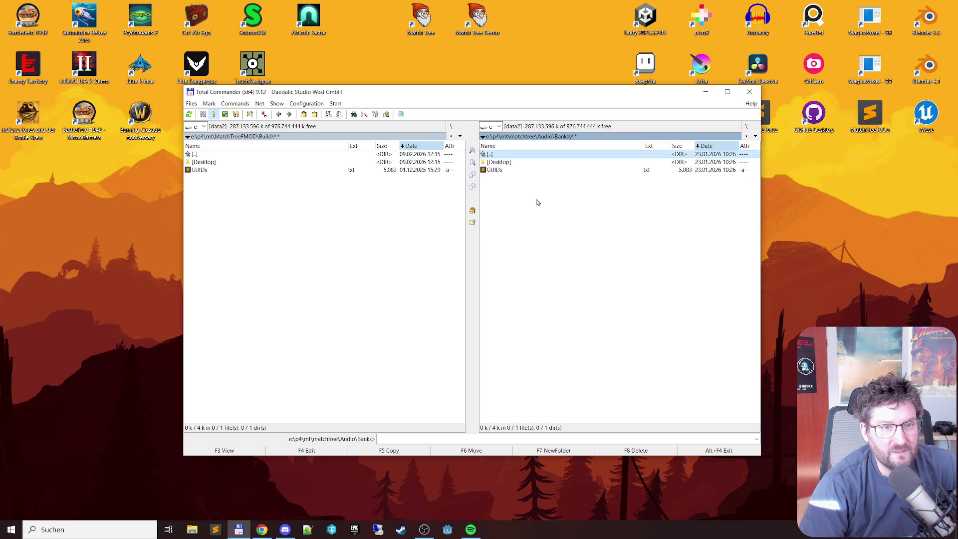
Copy the Build folder's GUIDs file and Desktop folder into Banks, overwriting Master.bank
{"action": "key", "text": "Tab"}
{"action": "key", "text": "Insert"}
{"action": "key", "text": "Insert"}
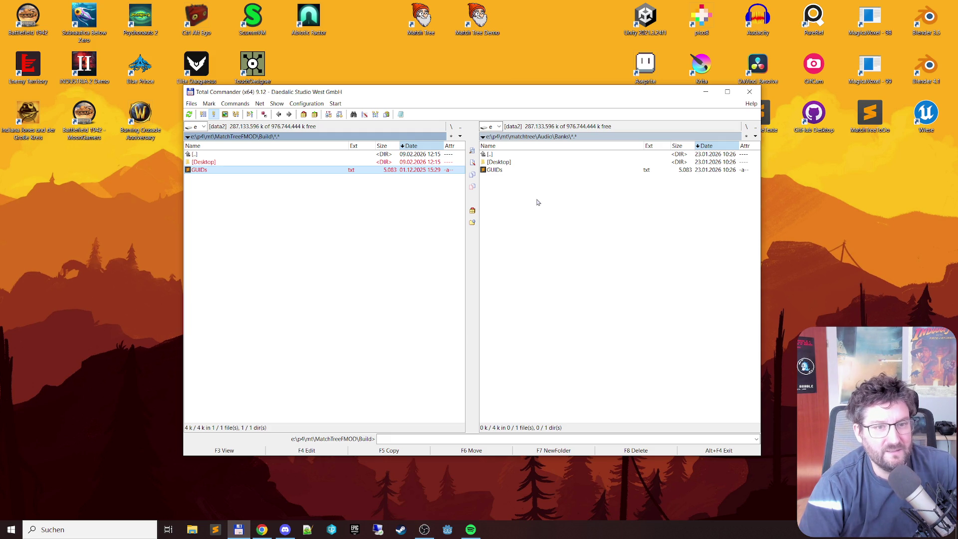
{"action": "key", "text": "ctrl+a"}
{"action": "key", "text": "F5"}
{"action": "key", "text": "Return"}
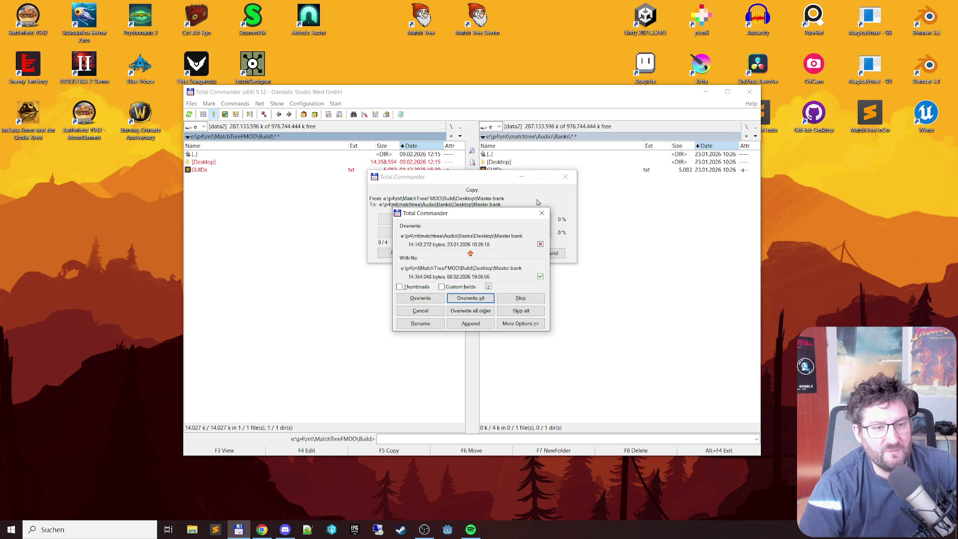
{"action": "key", "text": "Return"}
Go back up to the Audio folder and launch the Godot Project Manager
{"action": "key", "text": "Tab"}
{"action": "key", "text": "Tab"}
{"action": "key", "text": "BackSpace"}
{"action": "key", "text": "Tab"}
{"action": "key", "text": "BackSpace"}
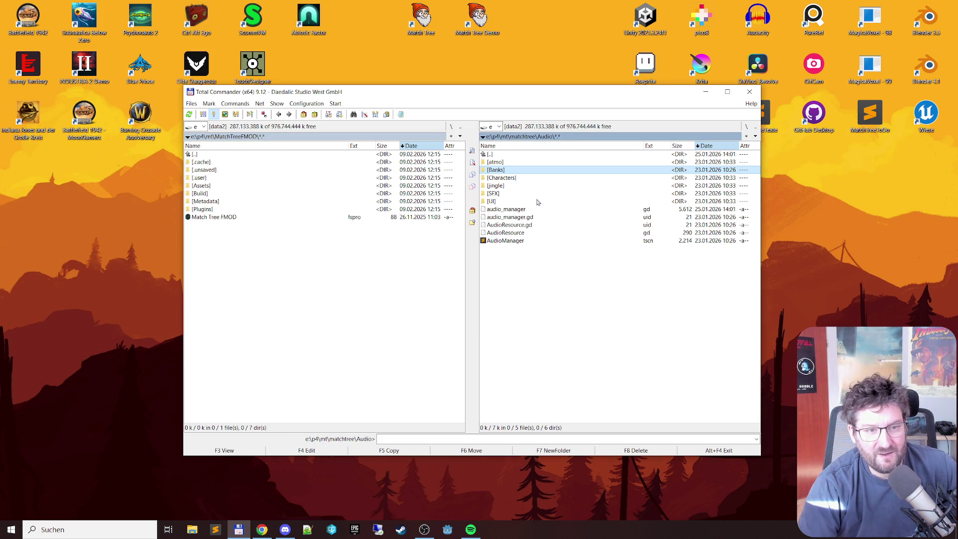
{"action": "left_click", "coordinate": [448, 528]}
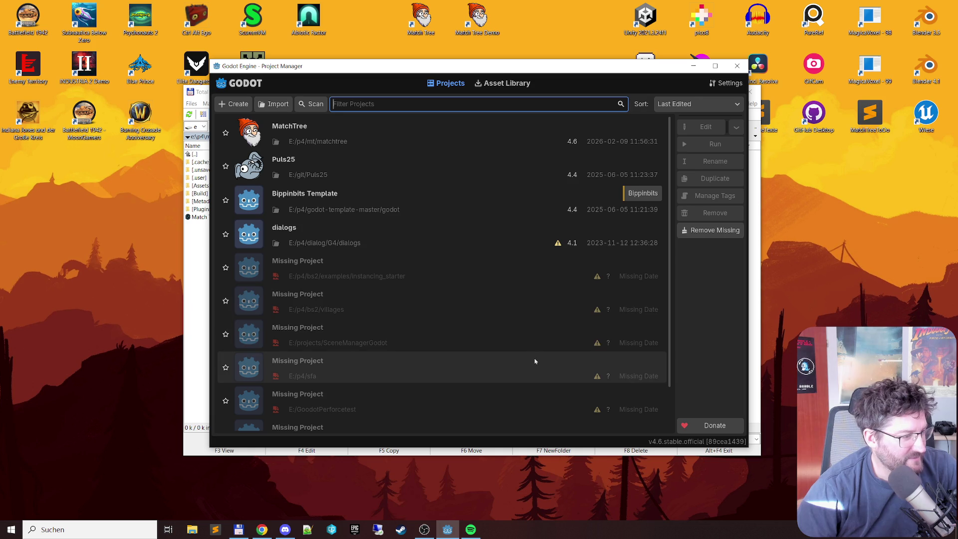
Open MatchTree for editing, search 'shard' in the Fmod banks explorer, and select shard_collect
{"action": "left_click", "coordinate": [601, 128]}
{"action": "left_click", "coordinate": [713, 126]}
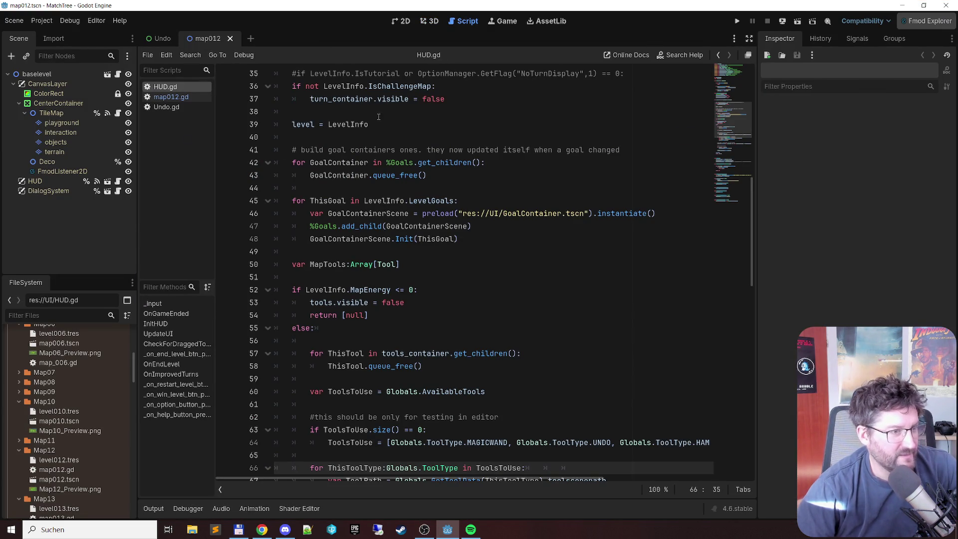
{"action": "left_click", "coordinate": [926, 21]}
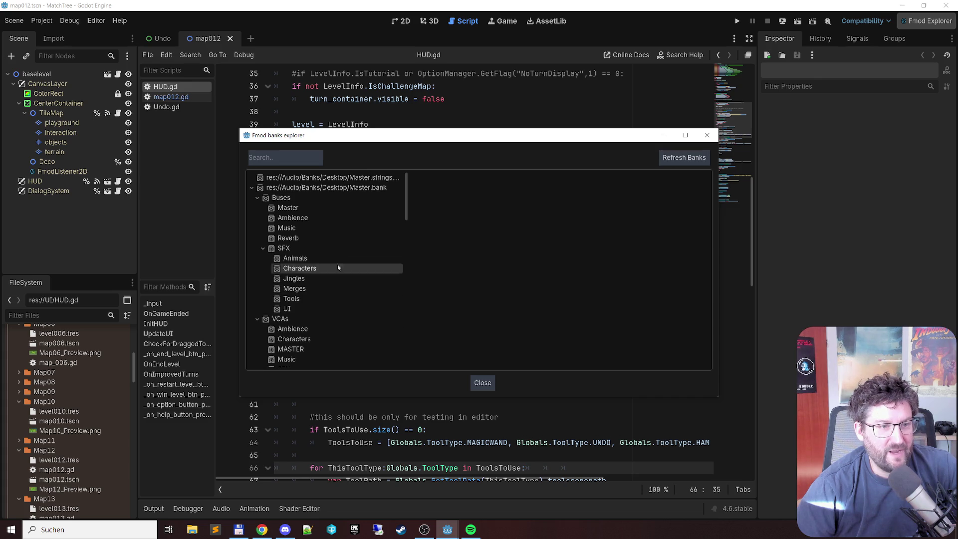
{"action": "key", "text": "alt+Tab"}
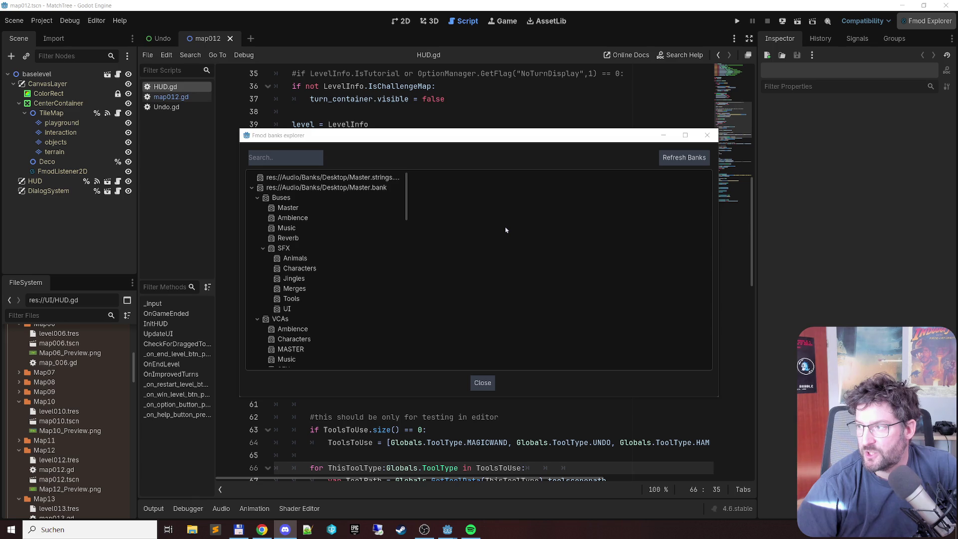
{"action": "left_click", "coordinate": [279, 157]}
{"action": "type", "text": "shard"}
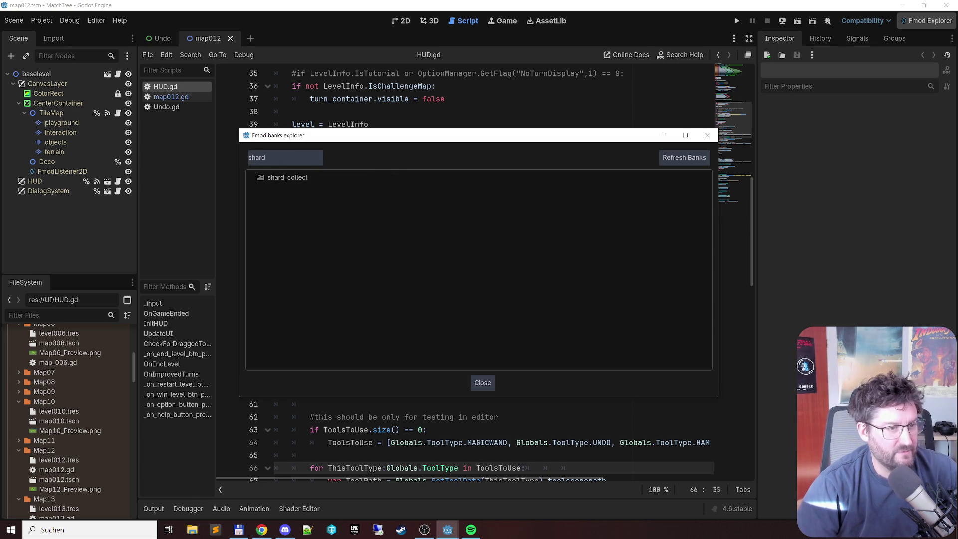
{"action": "left_click", "coordinate": [328, 179]}
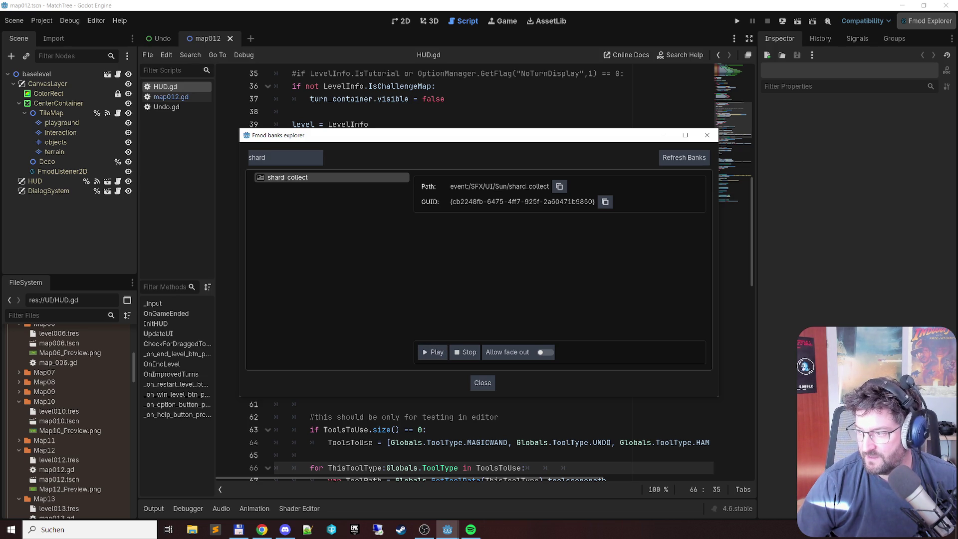
Play the shard_collect sound preview several times
{"action": "key", "text": "alt+Tab"}
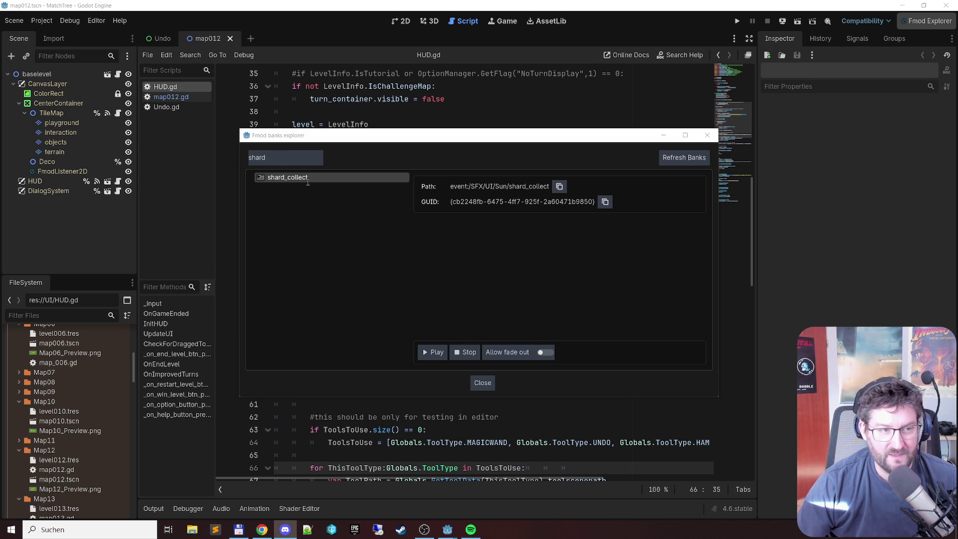
{"action": "left_click", "coordinate": [432, 352]}
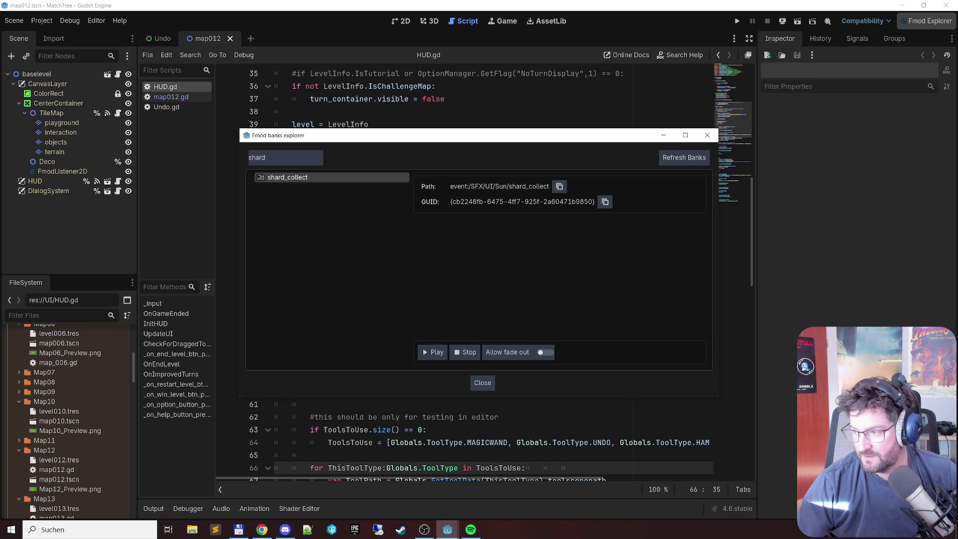
{"action": "key", "text": "alt+Tab"}
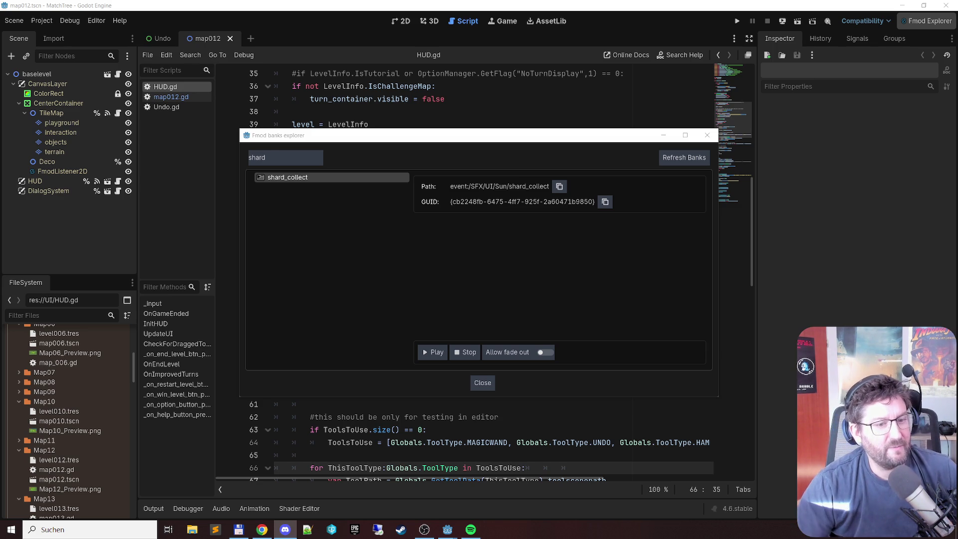
{"action": "left_click", "coordinate": [433, 352]}
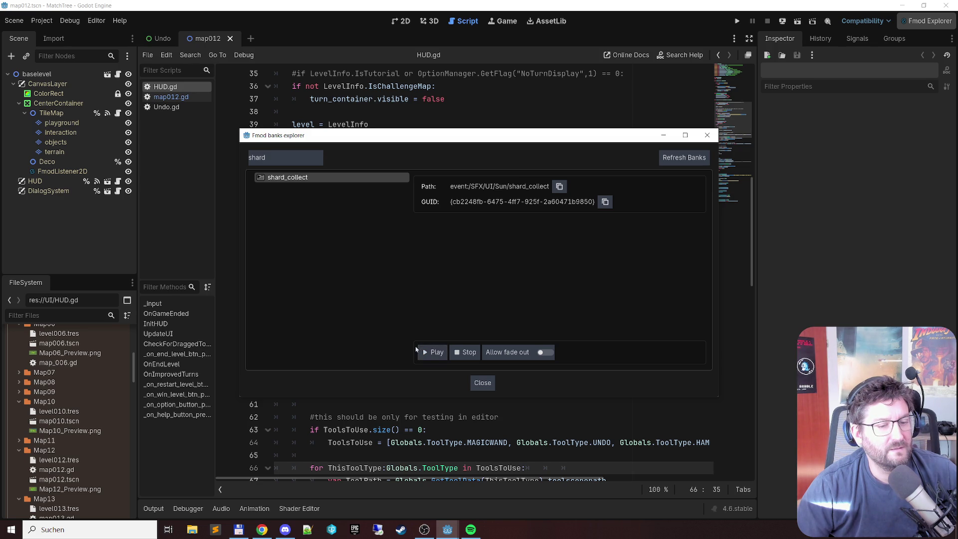
{"action": "left_click_drag", "start_coordinate": [412, 350], "coordinate": [410, 351]}
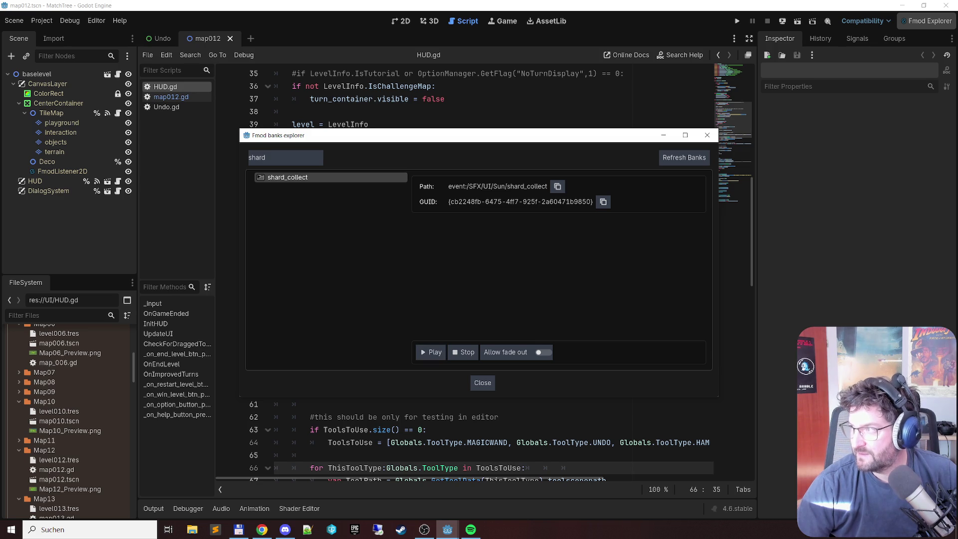
{"action": "key", "text": "alt+Tab"}
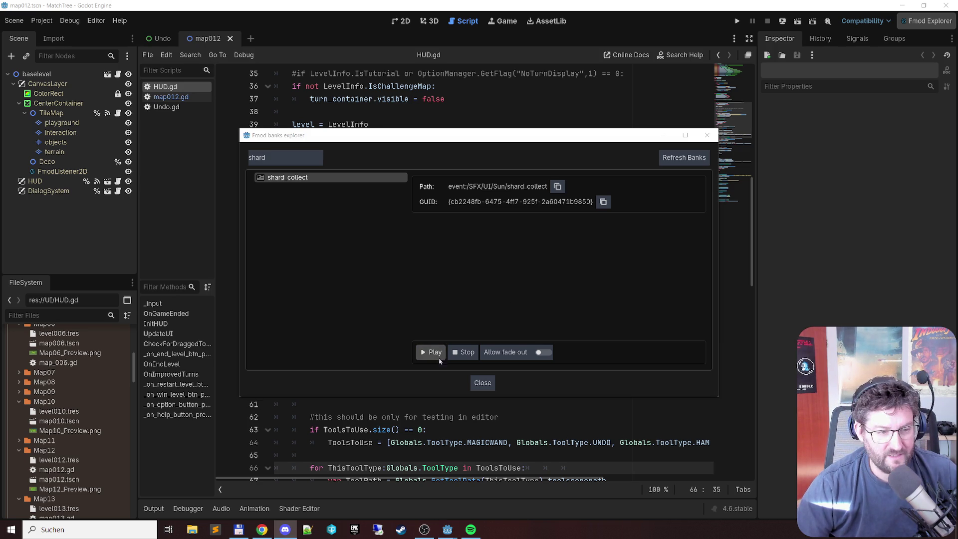
{"action": "left_click", "coordinate": [428, 357]}
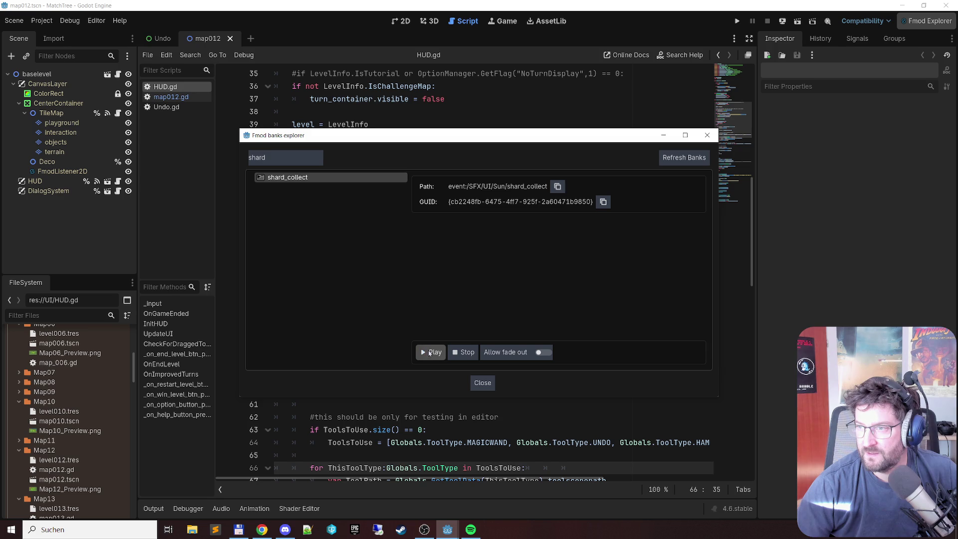
Search 'energy' in the Fmod banks explorer and select the energy_increase event
{"action": "double_click", "coordinate": [280, 155]}
{"action": "type", "text": "energy incr"}
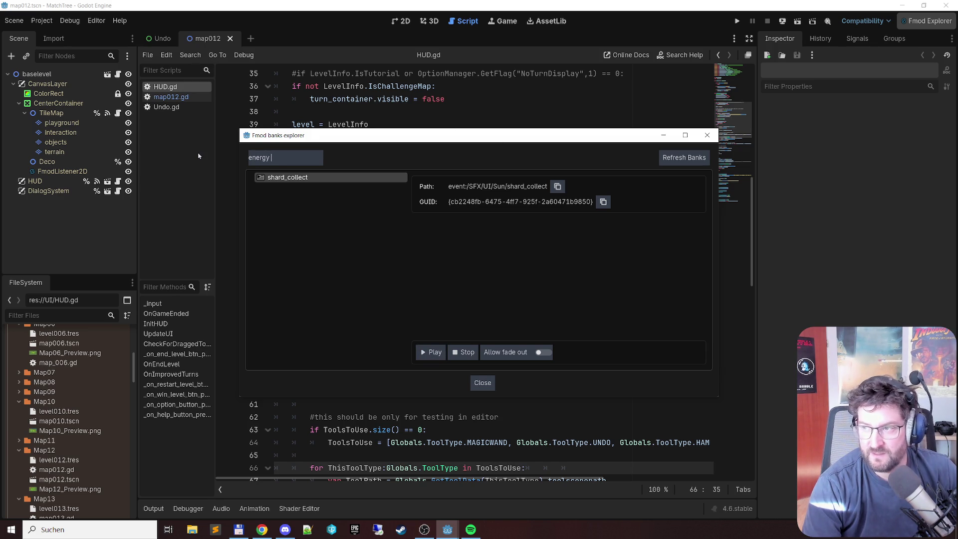
{"action": "type", "text": "eas"}
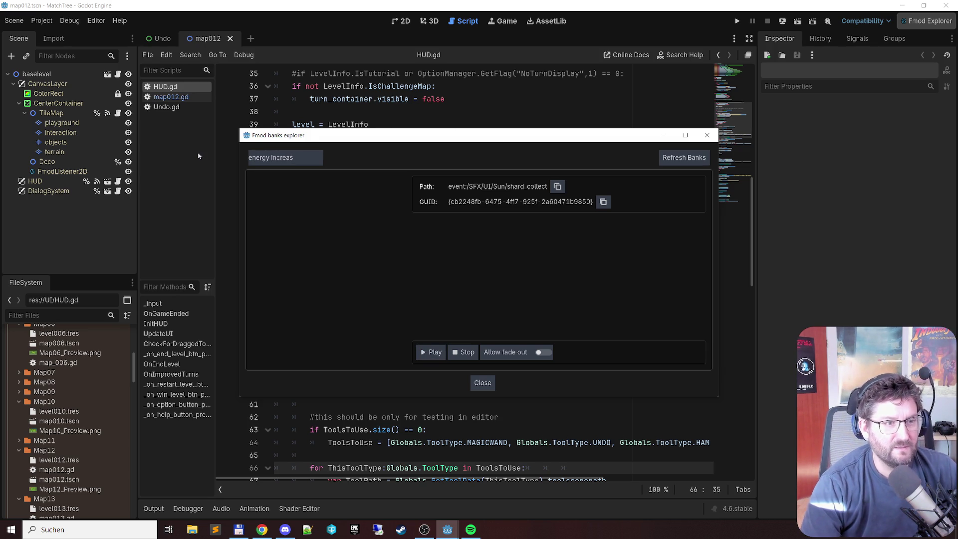
{"action": "double_click", "coordinate": [275, 157]}
{"action": "key", "text": "BackSpace"}
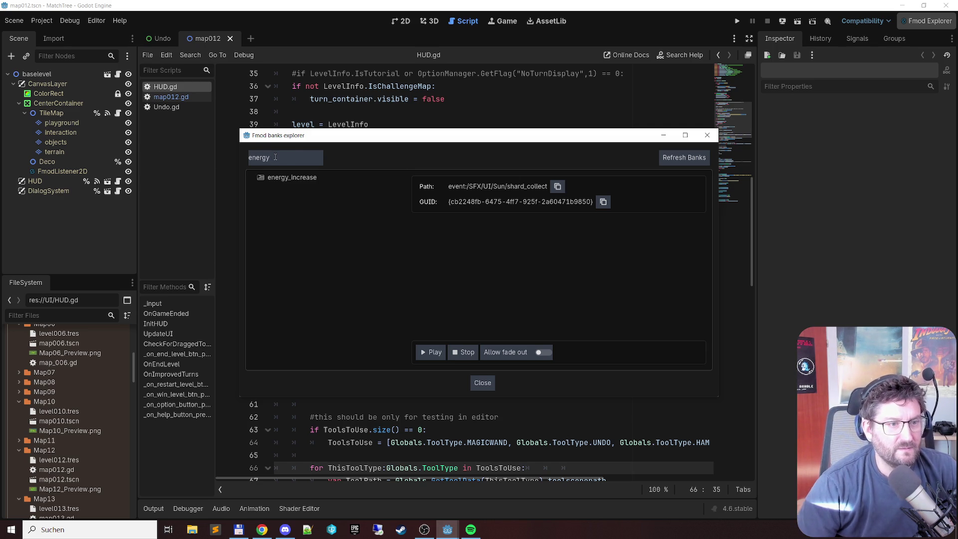
{"action": "left_click", "coordinate": [334, 179]}
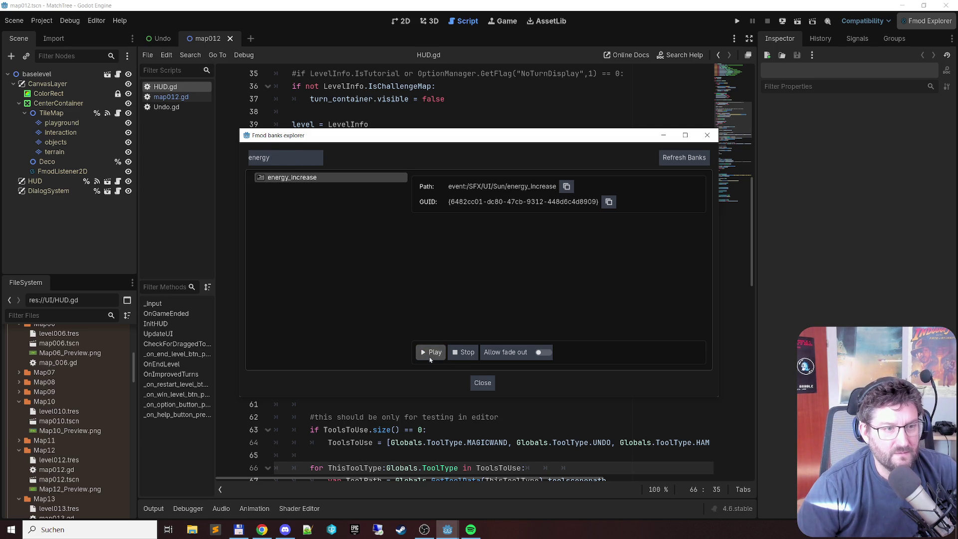